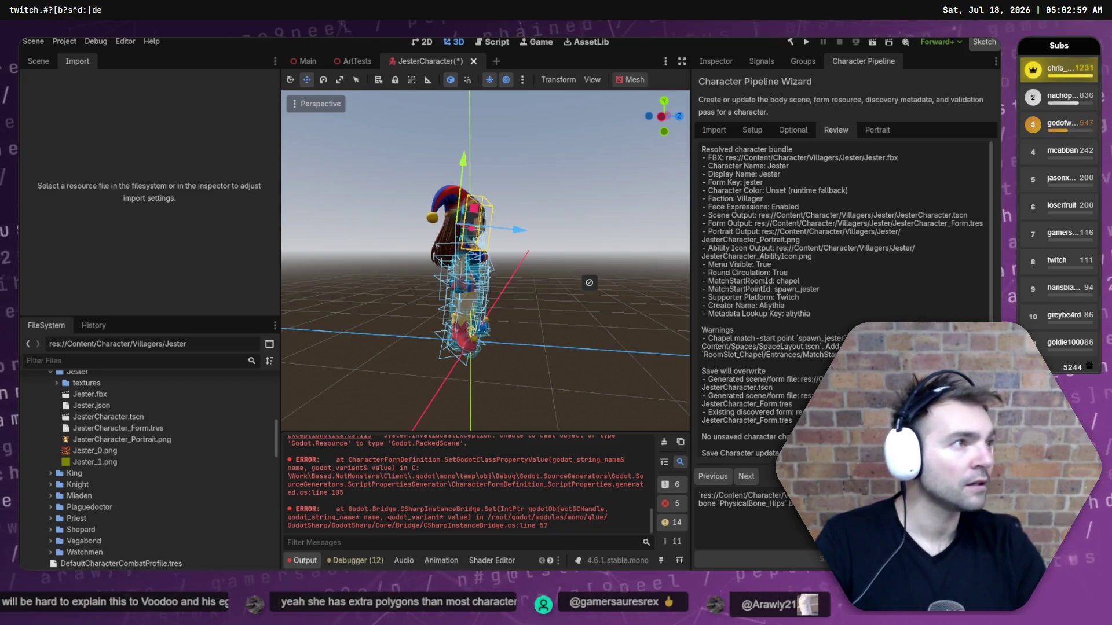
Reload the JesterCharacter scene from disk and show its ragdoll node hierarchy in the Scene dock.
{"action": "left_click", "coordinate": [537, 365]}
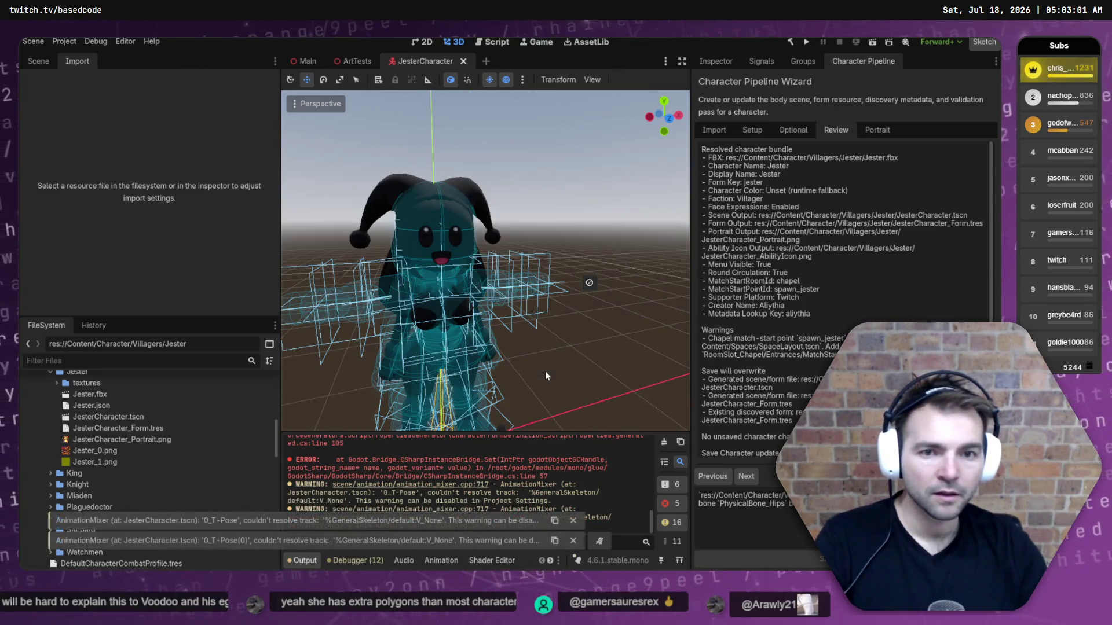
{"action": "mouse_move", "coordinate": [552, 296]}
{"action": "left_mouse_down"}
{"action": "mouse_move", "coordinate": [509, 290]}
{"action": "mouse_move", "coordinate": [555, 292]}
{"action": "left_mouse_up"}
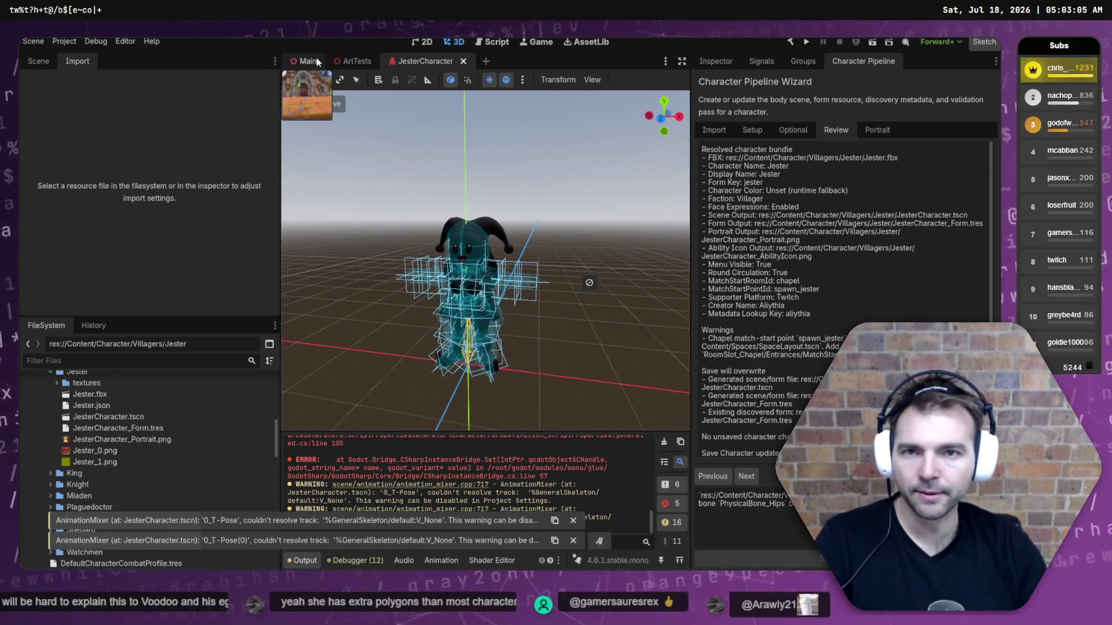
{"action": "left_click", "coordinate": [38, 61]}
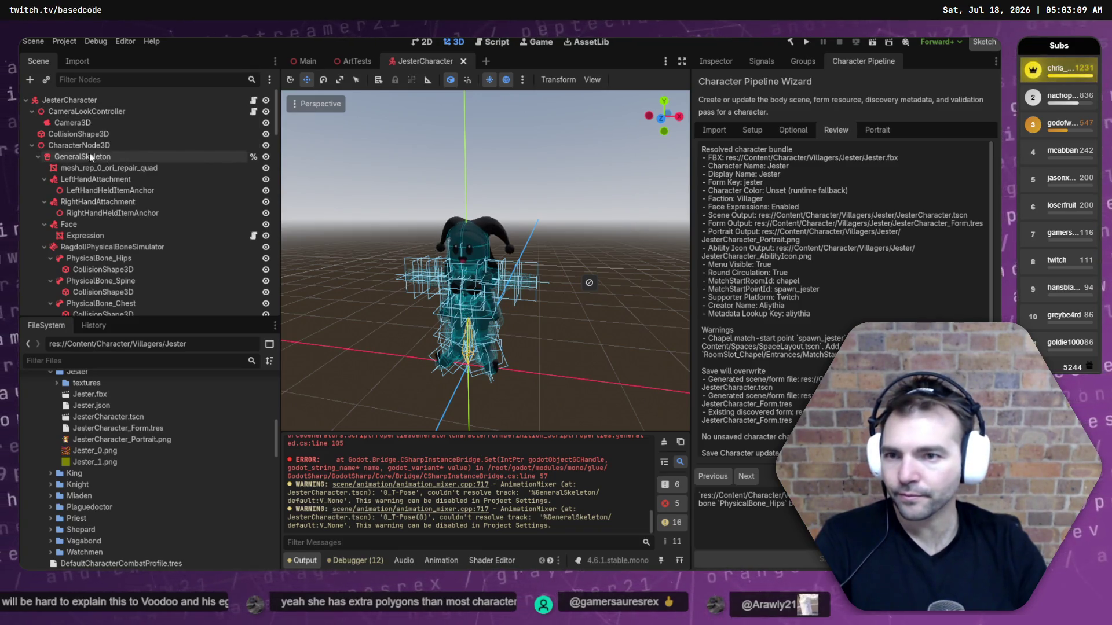
Select the mesh_rep_0_ori_repair_quad node and show its properties in the Inspector.
{"action": "left_click", "coordinate": [32, 146]}
{"action": "left_click", "coordinate": [32, 146]}
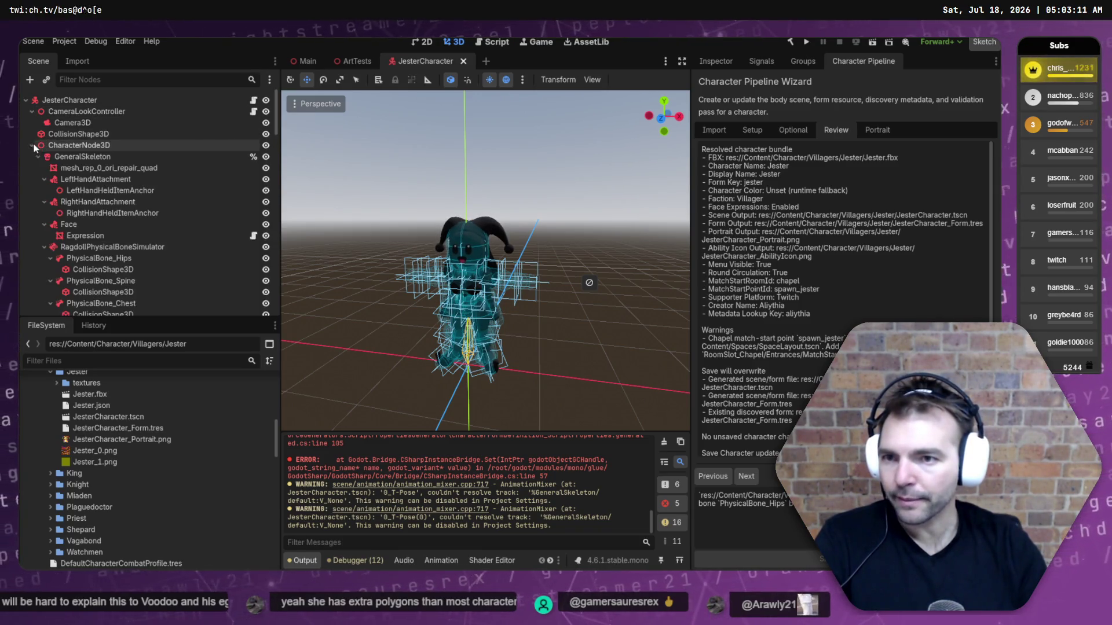
{"action": "left_click", "coordinate": [94, 167]}
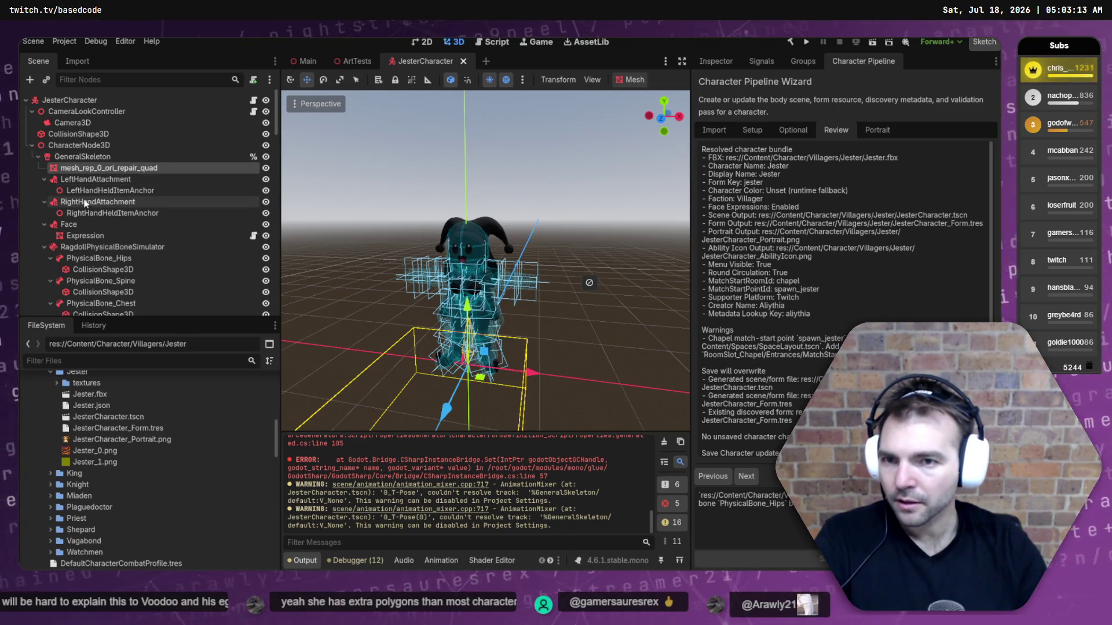
{"action": "left_click", "coordinate": [44, 180]}
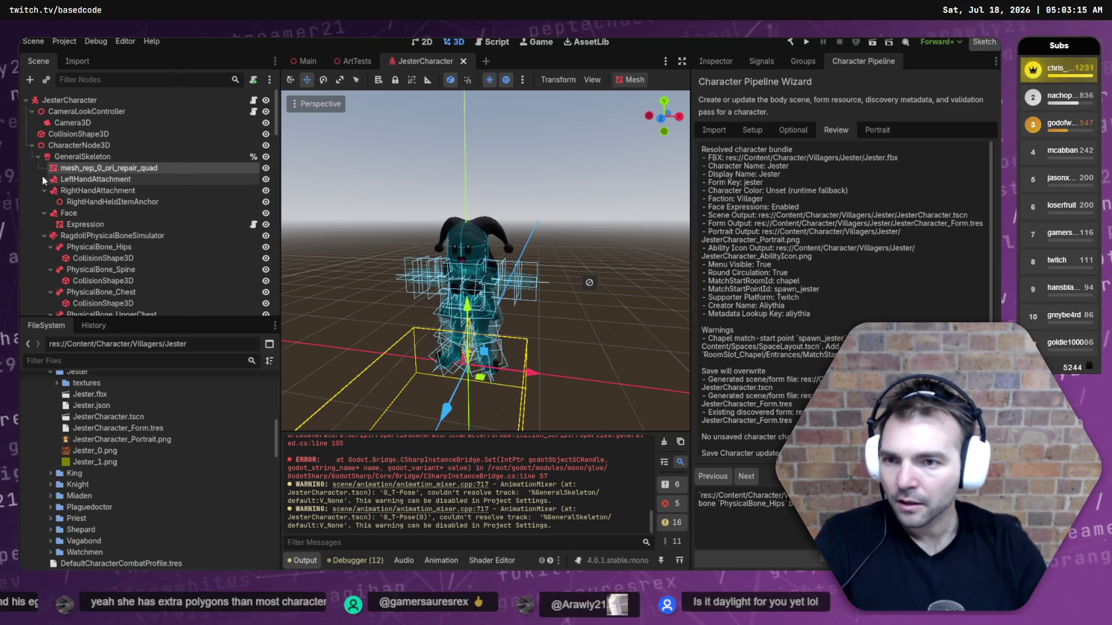
{"action": "left_click", "coordinate": [44, 180]}
{"action": "left_click", "coordinate": [716, 61]}
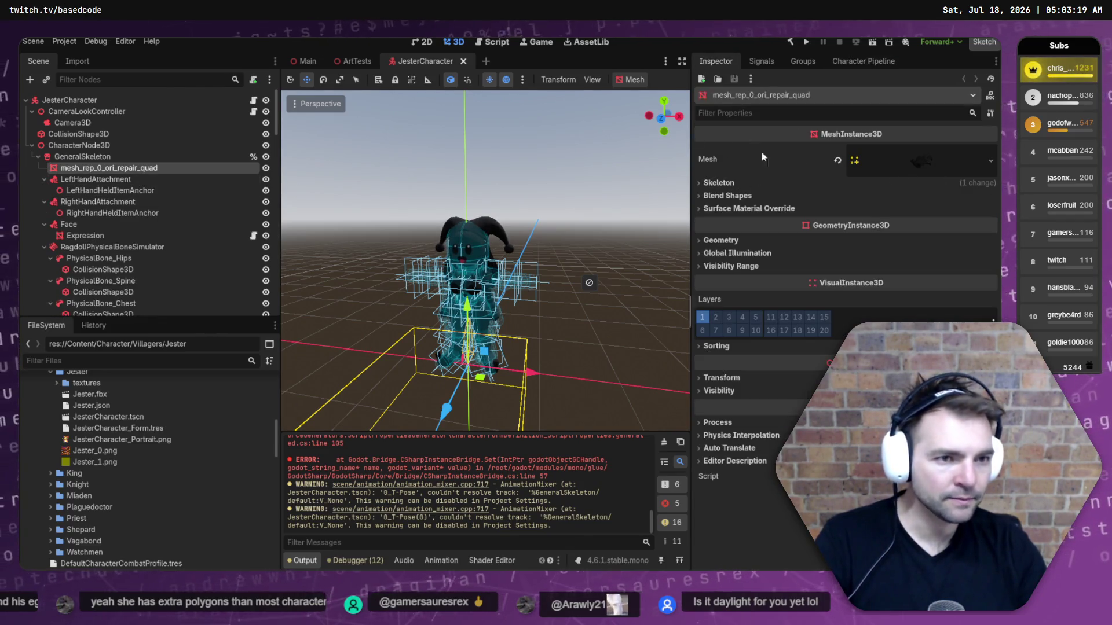
Expand the mesh resource details and open the material choices for override slot 0.
{"action": "left_click", "coordinate": [991, 161]}
{"action": "left_click", "coordinate": [971, 158]}
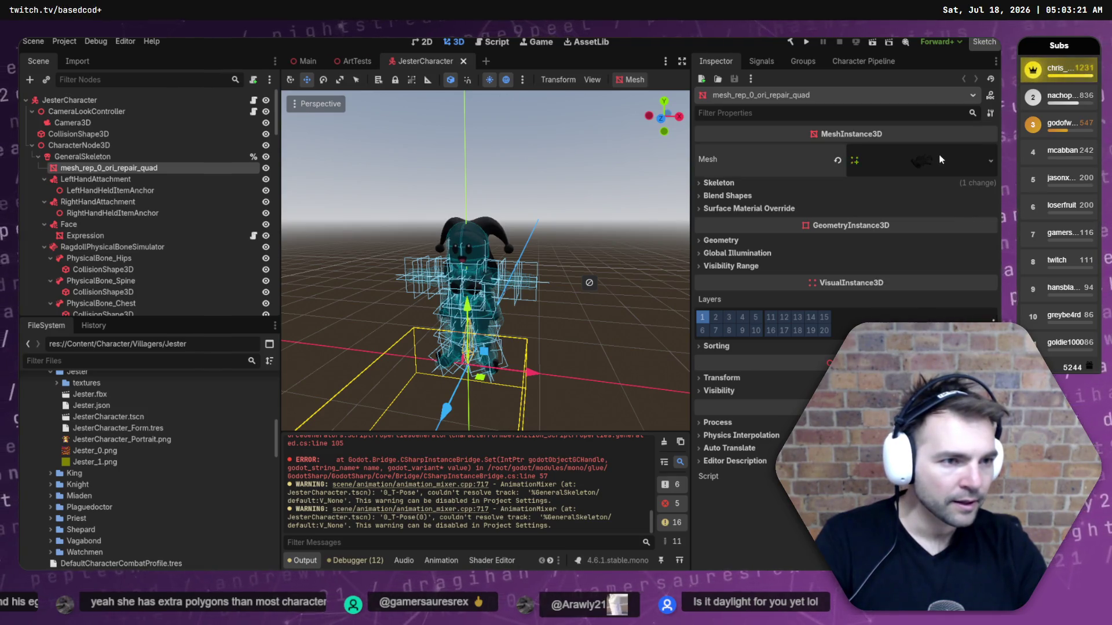
{"action": "left_click", "coordinate": [936, 170]}
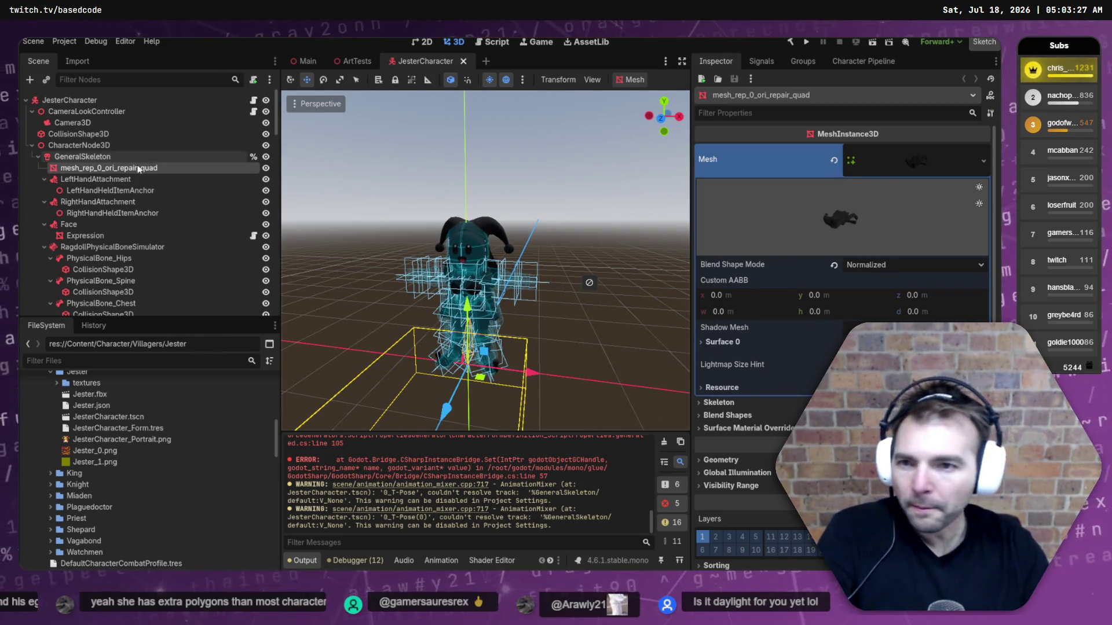
{"action": "left_click", "coordinate": [81, 157]}
{"action": "left_click", "coordinate": [82, 168]}
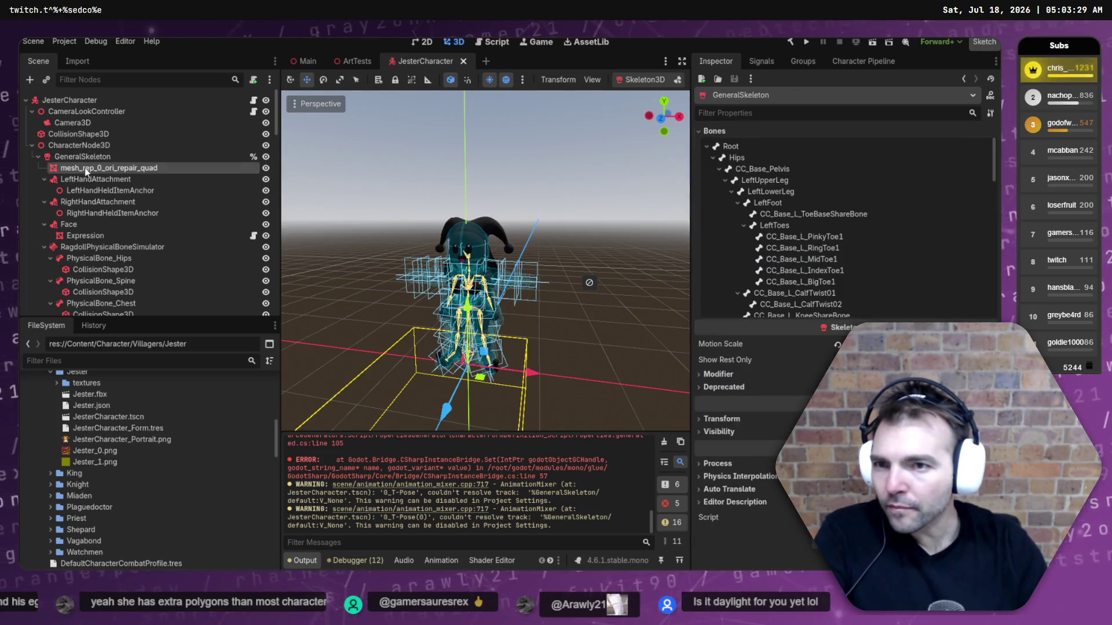
{"action": "scroll", "coordinate": [791, 240], "scroll_direction": "down", "scroll_amount": 3}
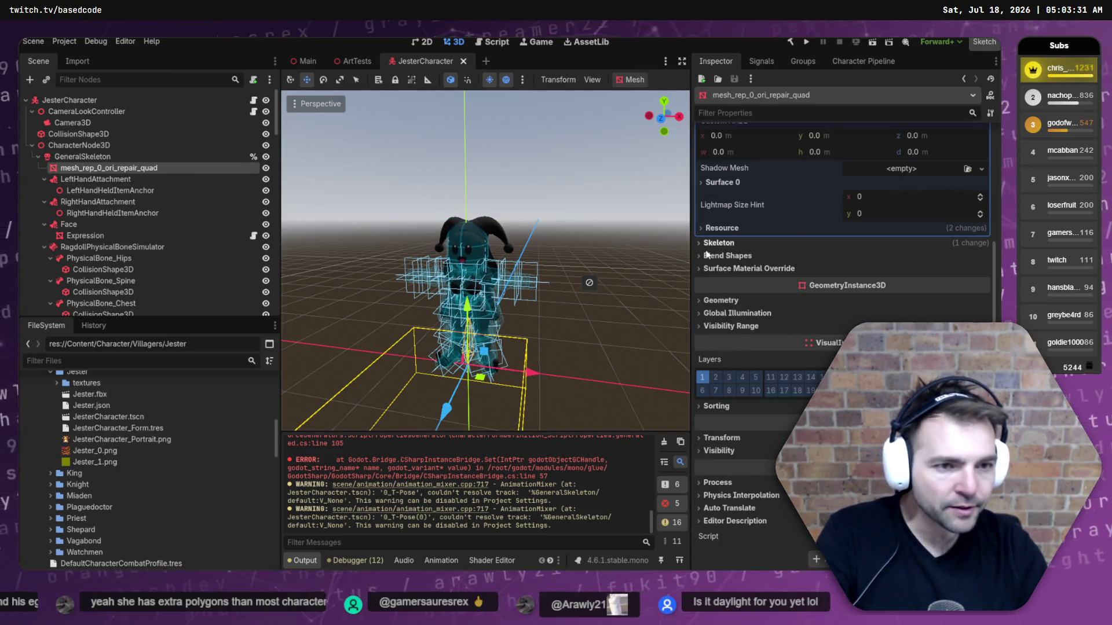
{"action": "left_click", "coordinate": [730, 268]}
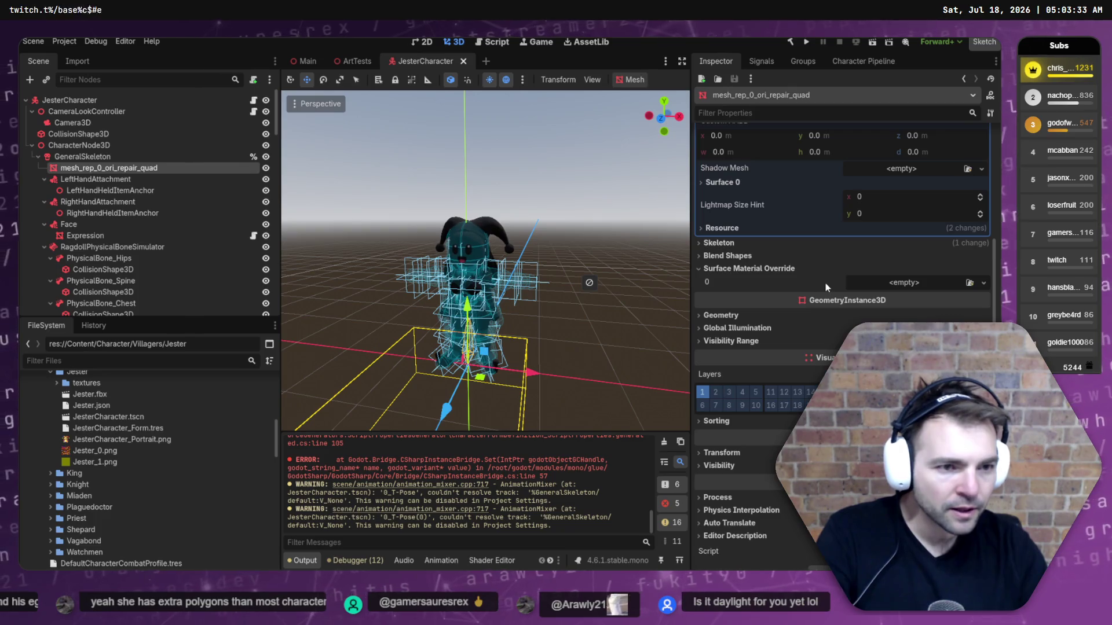
{"action": "left_click", "coordinate": [983, 283]}
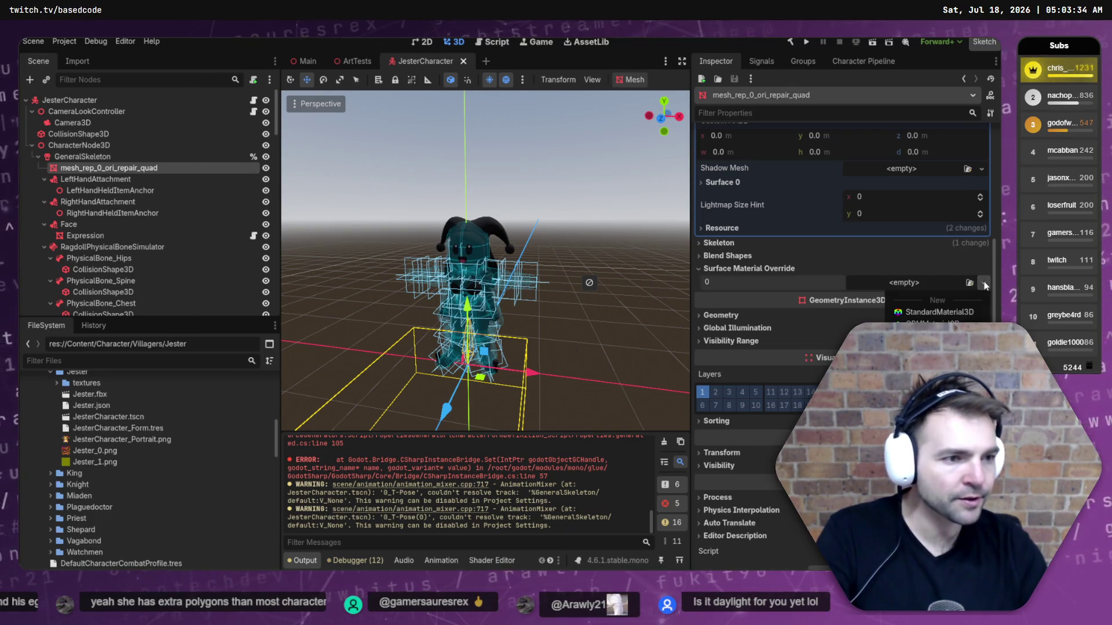
Assign a new StandardMaterial3D to surface material override slot 0.
{"action": "left_click", "coordinate": [960, 313]}
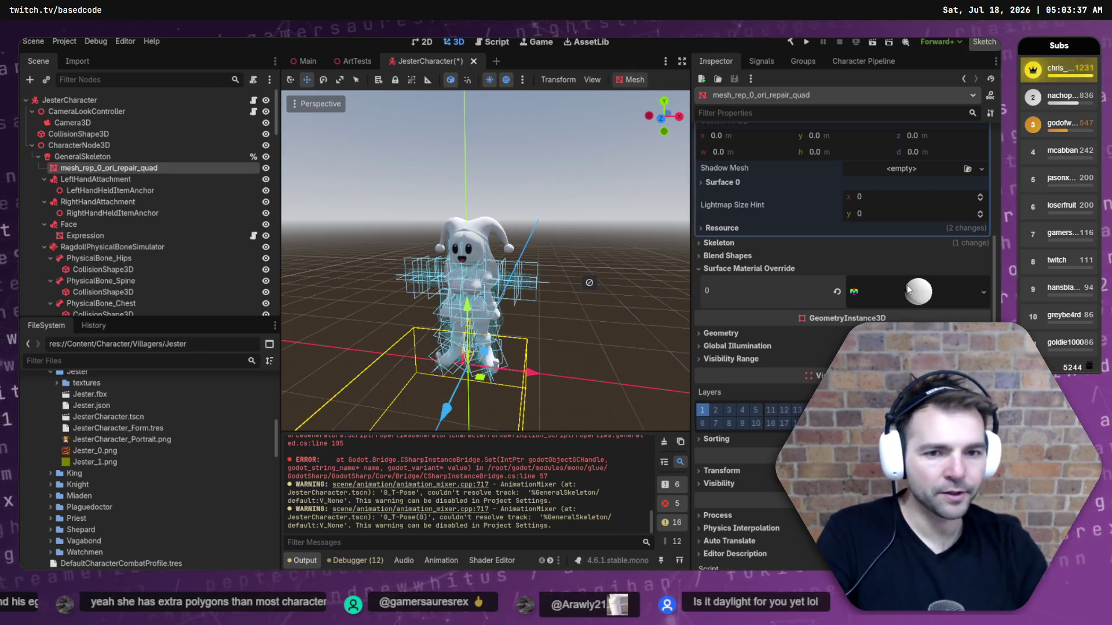
{"action": "scroll", "coordinate": [761, 419], "scroll_direction": "down", "scroll_amount": 5}
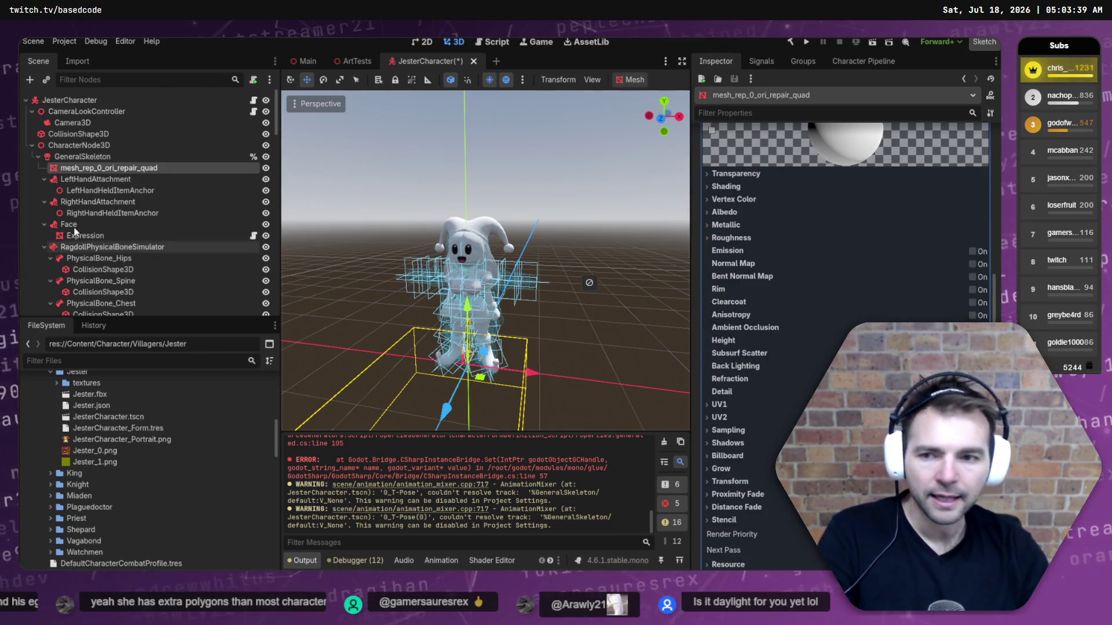
{"action": "scroll", "coordinate": [75, 422], "scroll_direction": "up", "scroll_amount": 2}
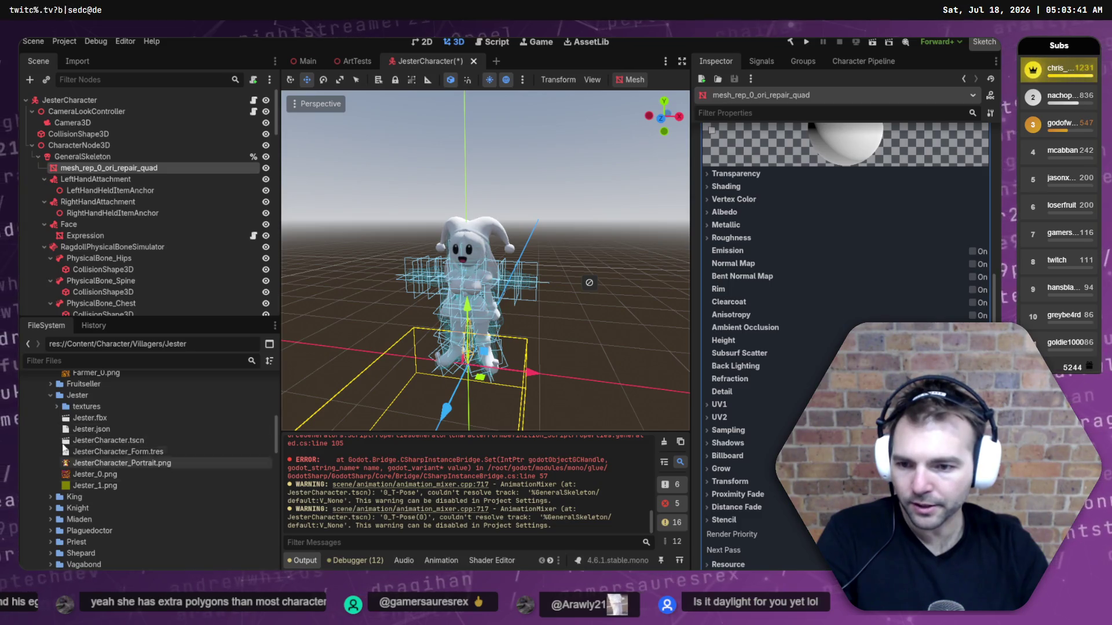
Expand textures/Jester/Jester and its subfolders to reveal Default_Pbr and Material_Pbr.
{"action": "left_click", "coordinate": [56, 407]}
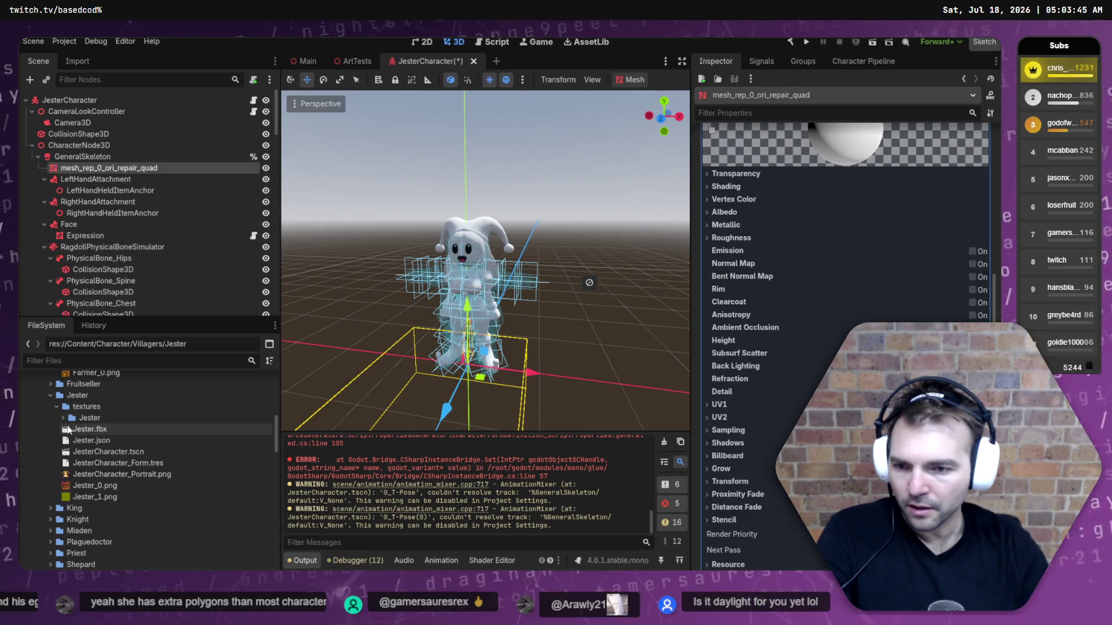
{"action": "left_click", "coordinate": [63, 418]}
{"action": "left_click", "coordinate": [70, 429]}
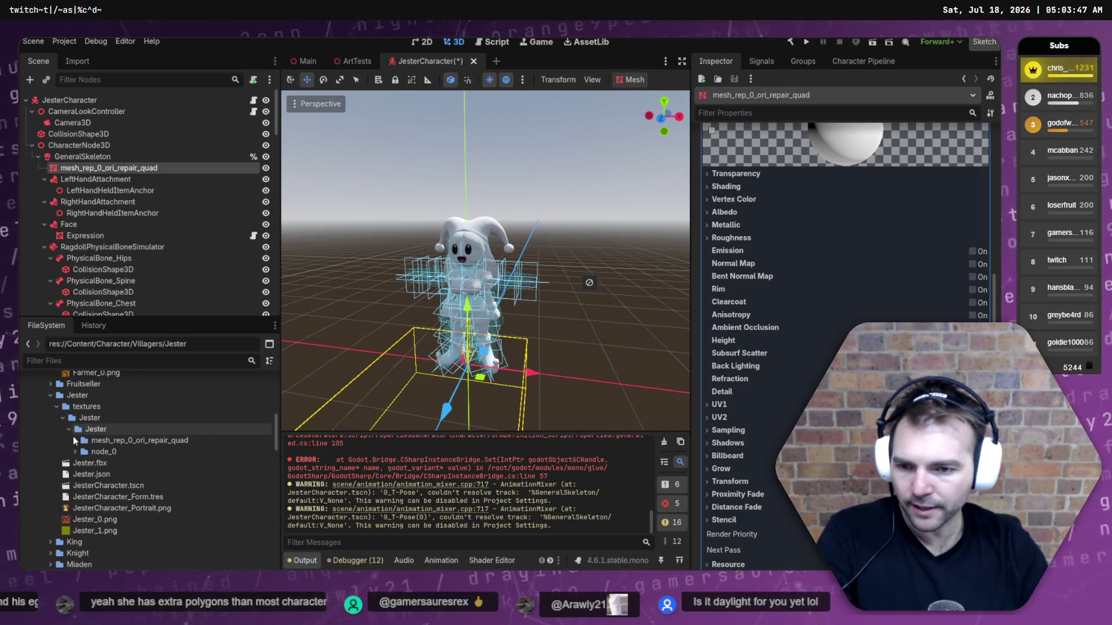
{"action": "left_click", "coordinate": [76, 451]}
{"action": "left_click", "coordinate": [76, 440]}
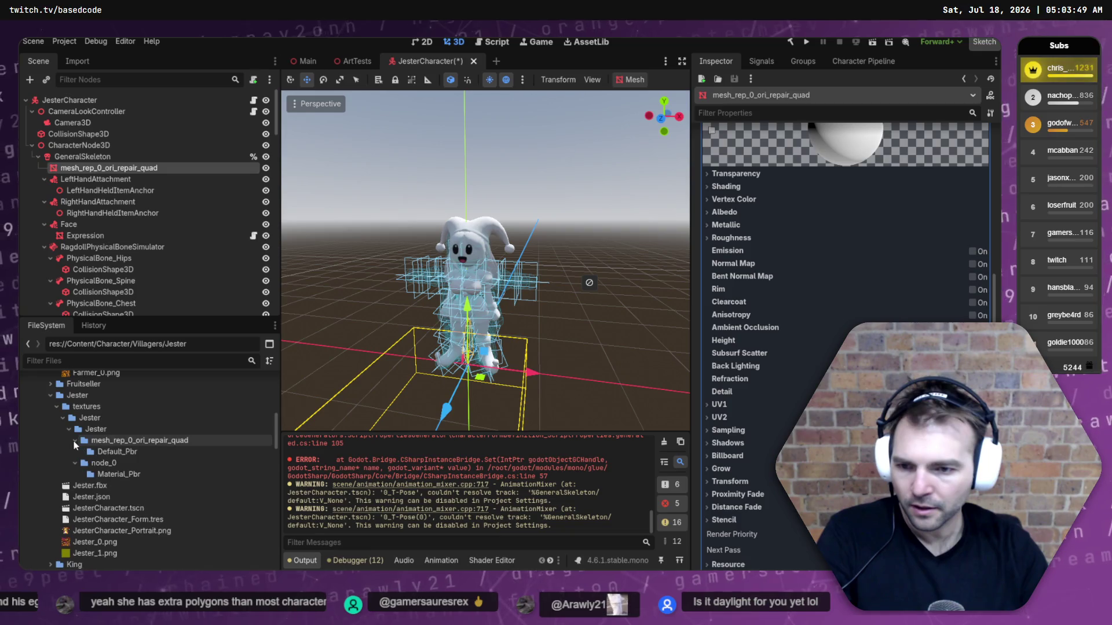
{"action": "scroll", "coordinate": [103, 456], "scroll_direction": "down", "scroll_amount": 3}
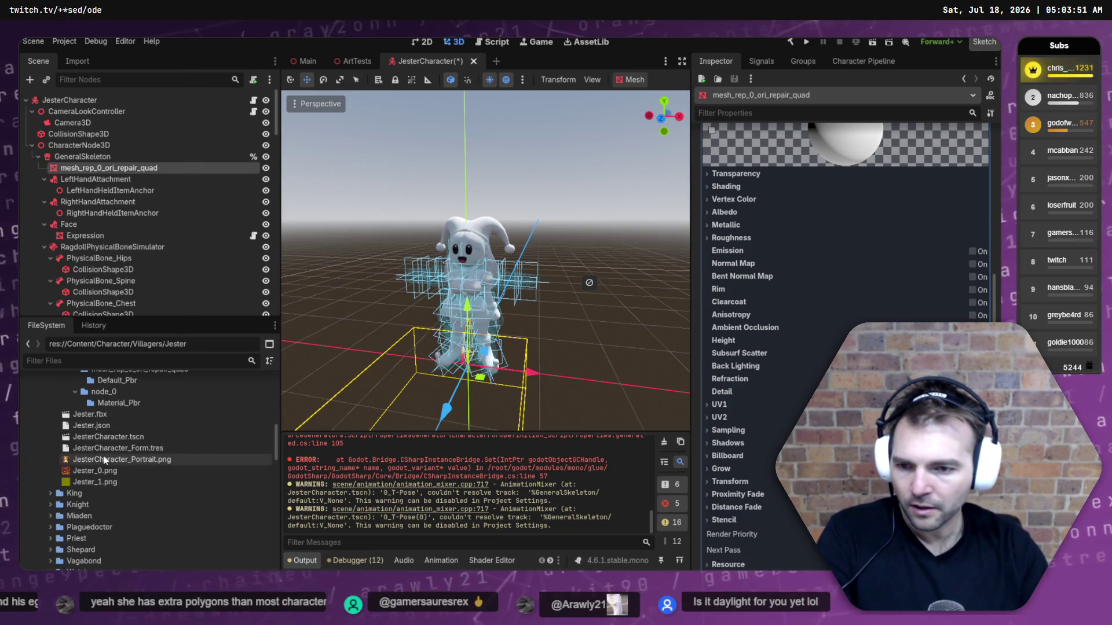
{"action": "scroll", "coordinate": [120, 452], "scroll_direction": "up", "scroll_amount": 2}
{"action": "right_click", "coordinate": [88, 396]}
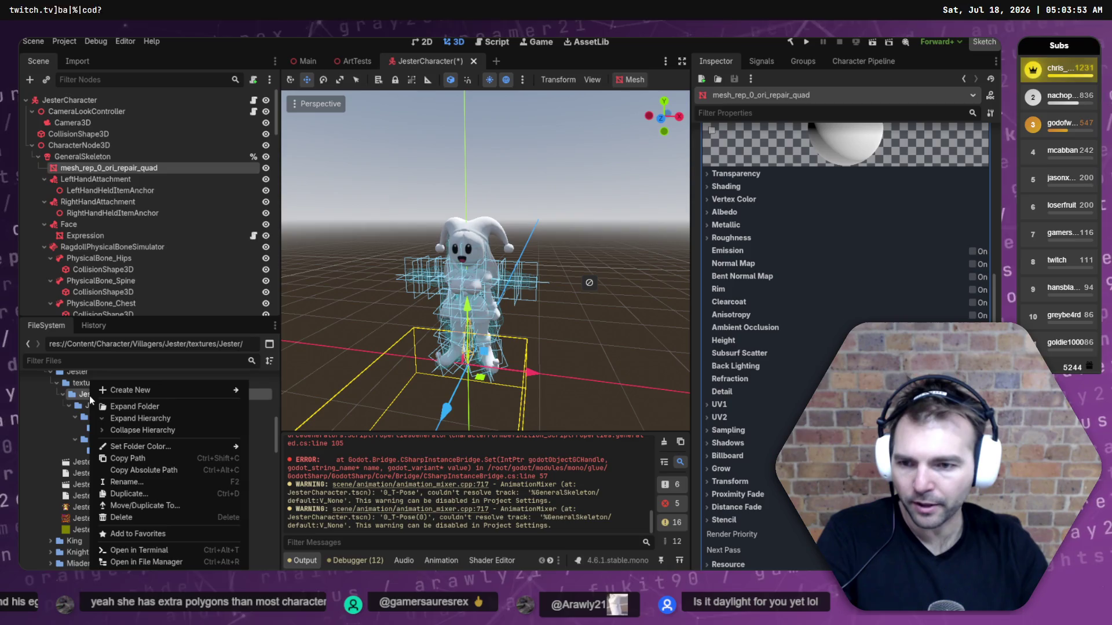
Delete the textures/Jester subfolder along with its Default_Pbr and Material_Pbr folders.
{"action": "left_click", "coordinate": [117, 516]}
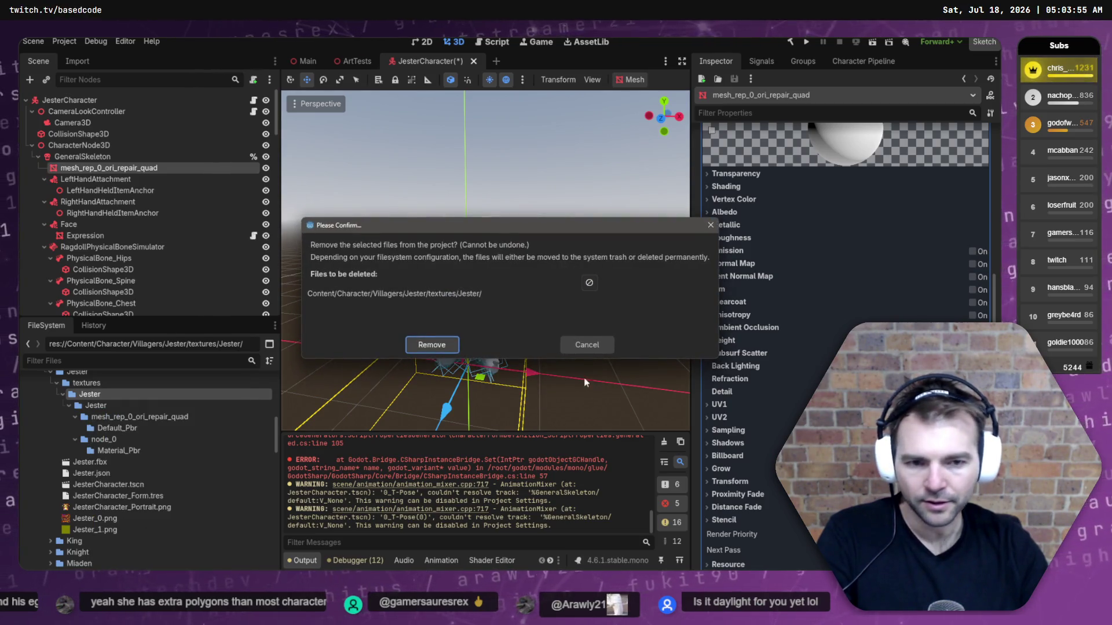
{"action": "left_click", "coordinate": [443, 346]}
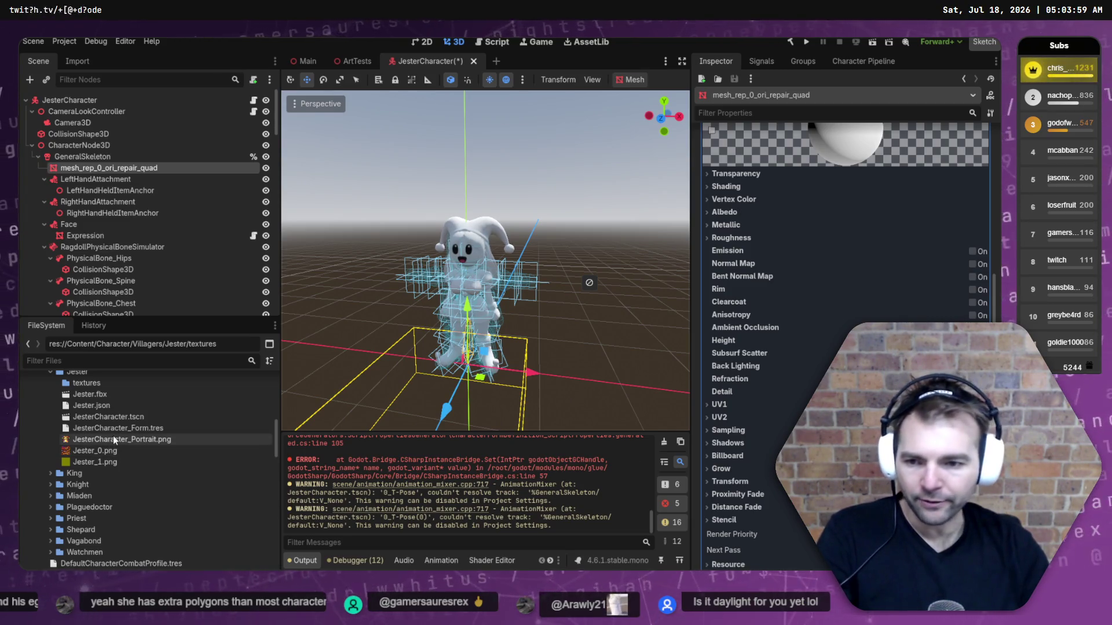
{"action": "mouse_move", "coordinate": [114, 439]}
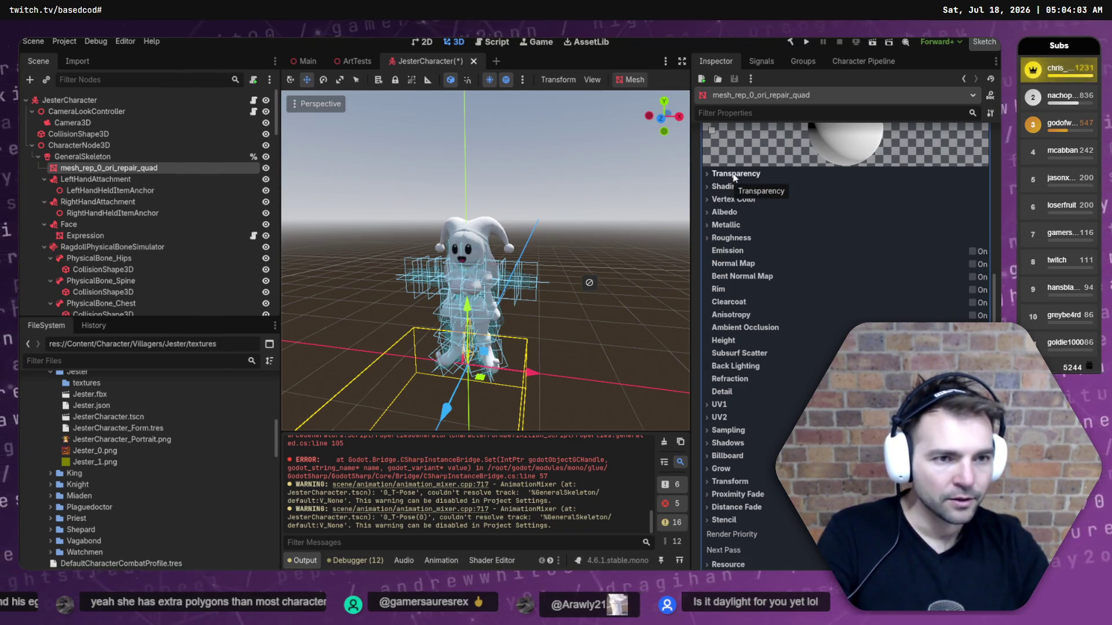
Set Jester_0.png as the albedo texture of the override material.
{"action": "left_click", "coordinate": [724, 212]}
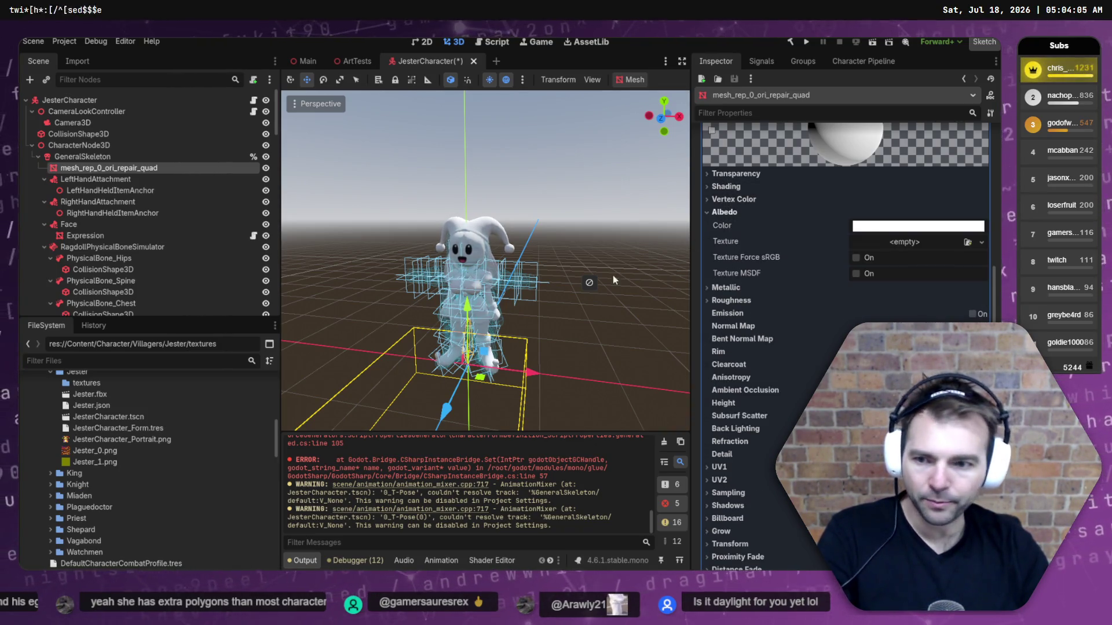
{"action": "mouse_move", "coordinate": [85, 450]}
{"action": "left_mouse_down"}
{"action": "mouse_move", "coordinate": [315, 462]}
{"action": "mouse_move", "coordinate": [900, 246]}
{"action": "left_mouse_up"}
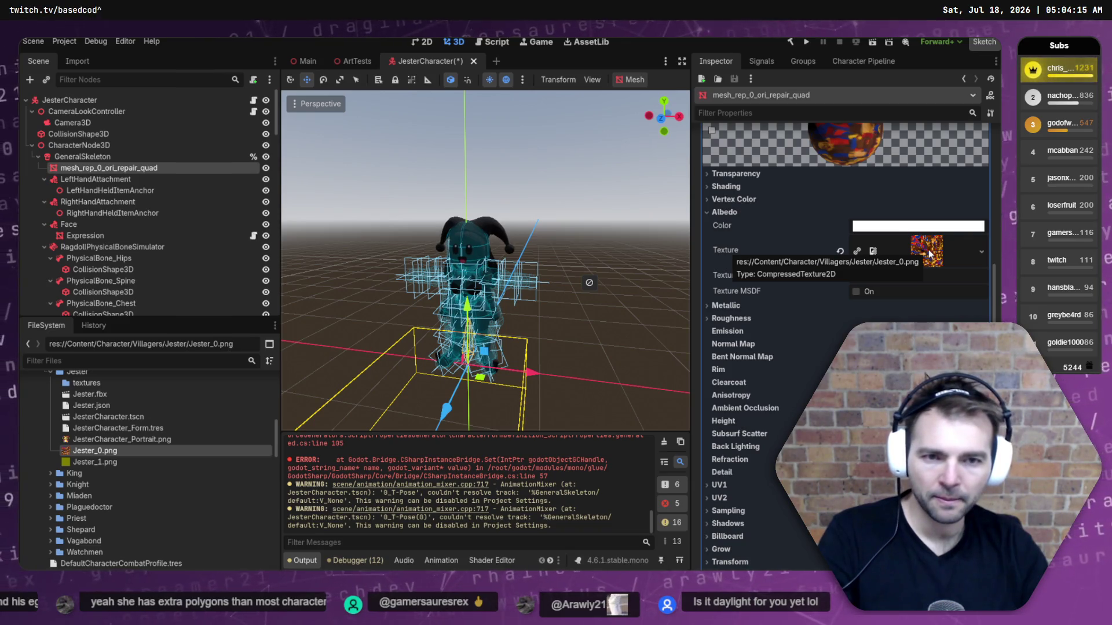
{"action": "scroll", "coordinate": [949, 245], "scroll_direction": "up", "scroll_amount": 3}
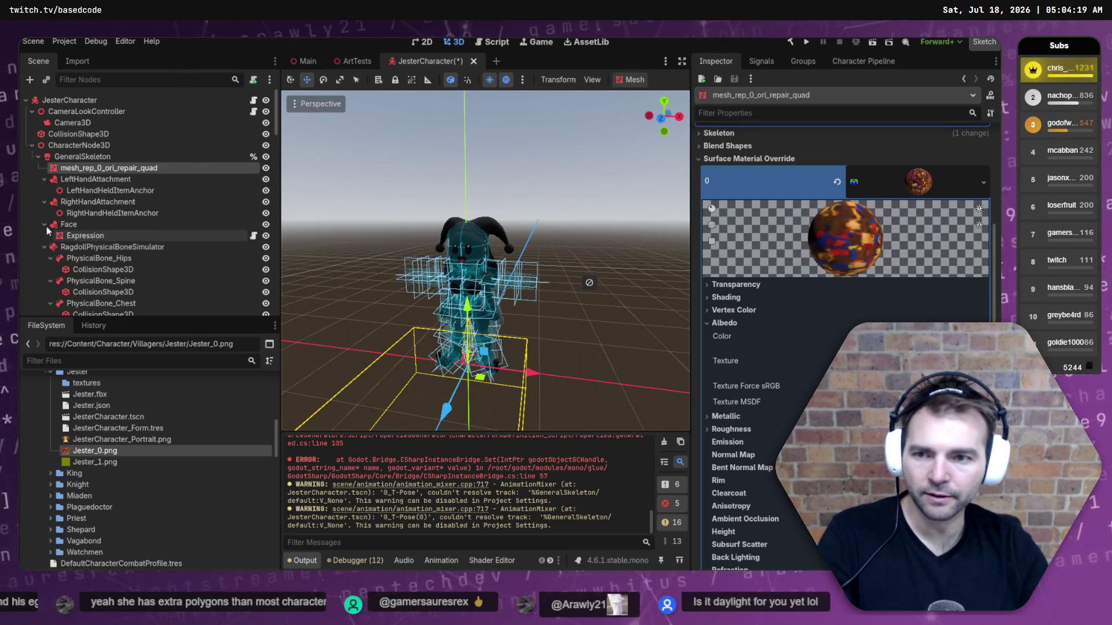
Collapse the LeftHandAttachment, RightHandAttachment, Face and RagdollPhysicalBoneSimulator branches.
{"action": "left_click", "coordinate": [43, 179]}
{"action": "left_click", "coordinate": [45, 190]}
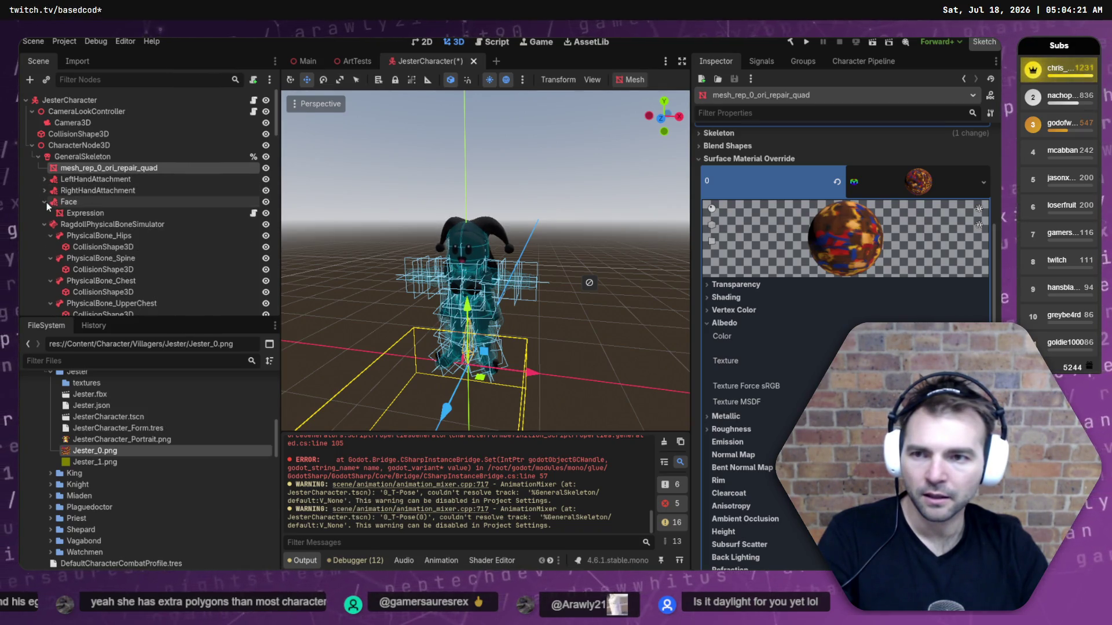
{"action": "left_click", "coordinate": [45, 201]}
{"action": "left_click", "coordinate": [44, 213]}
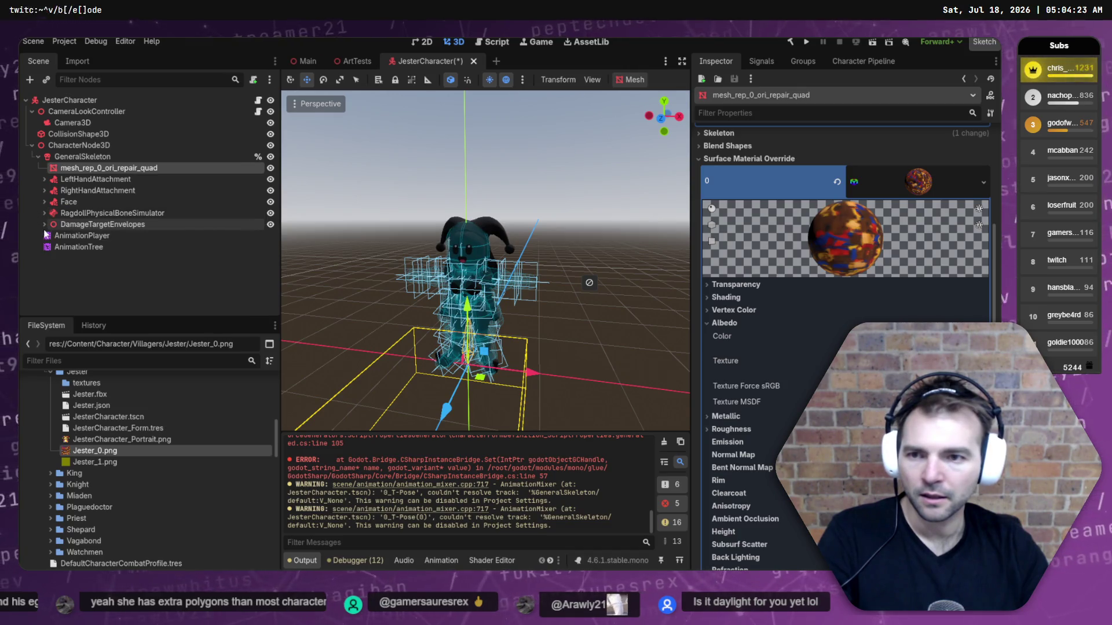
{"action": "scroll", "coordinate": [845, 261], "scroll_direction": "down", "scroll_amount": 3}
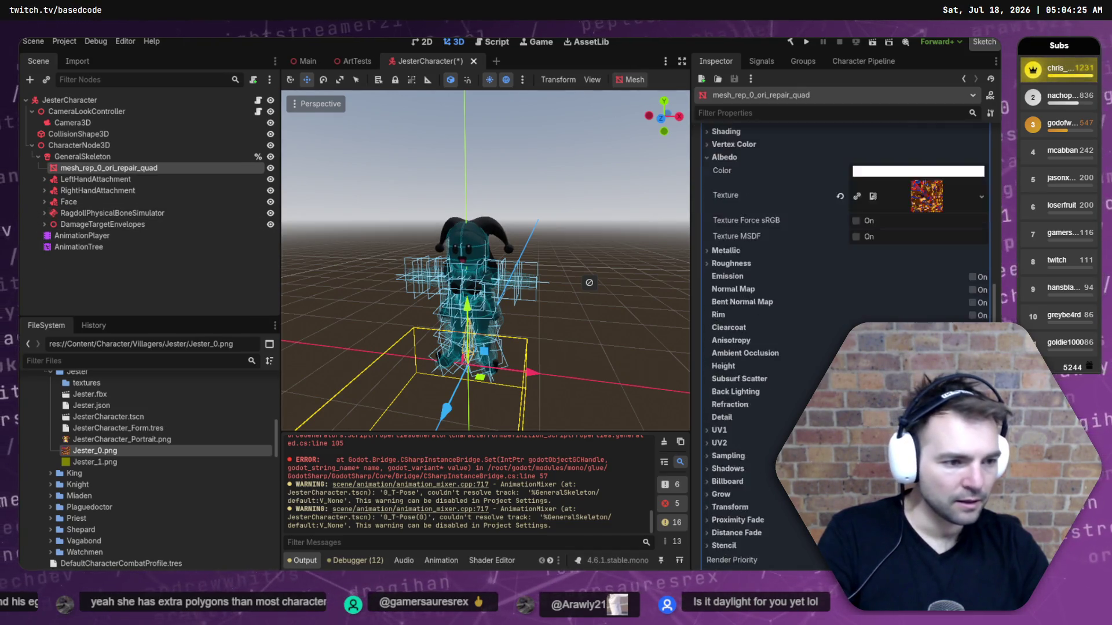
{"action": "scroll", "coordinate": [755, 422], "scroll_direction": "down", "scroll_amount": 5}
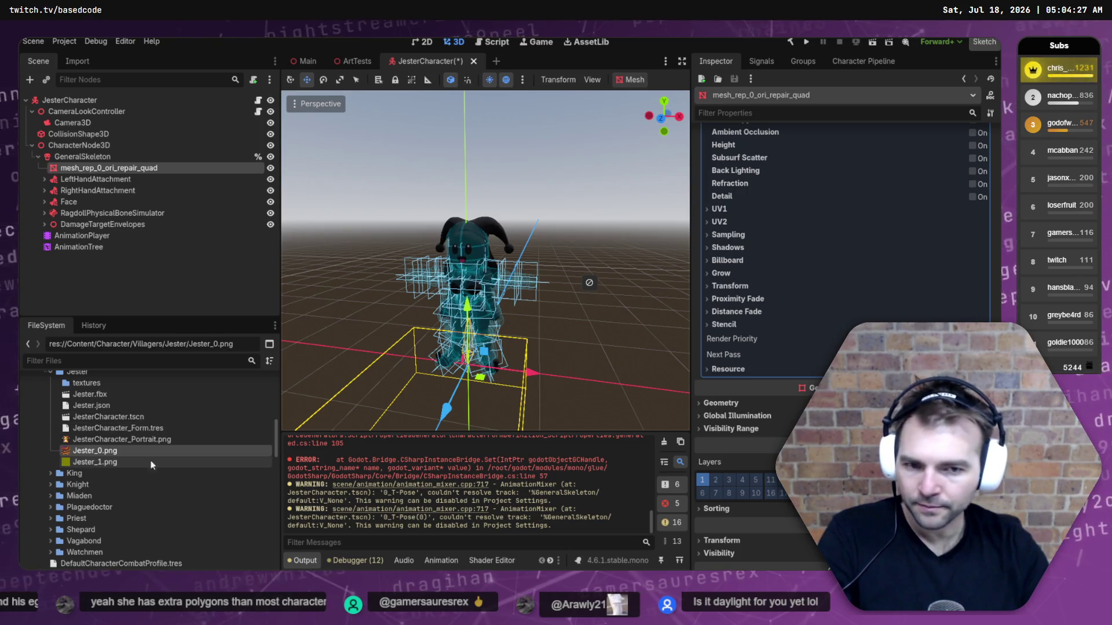
Drop Jester_1.png into the override material's albedo texture slot.
{"action": "scroll", "coordinate": [846, 289], "scroll_direction": "up", "scroll_amount": 6}
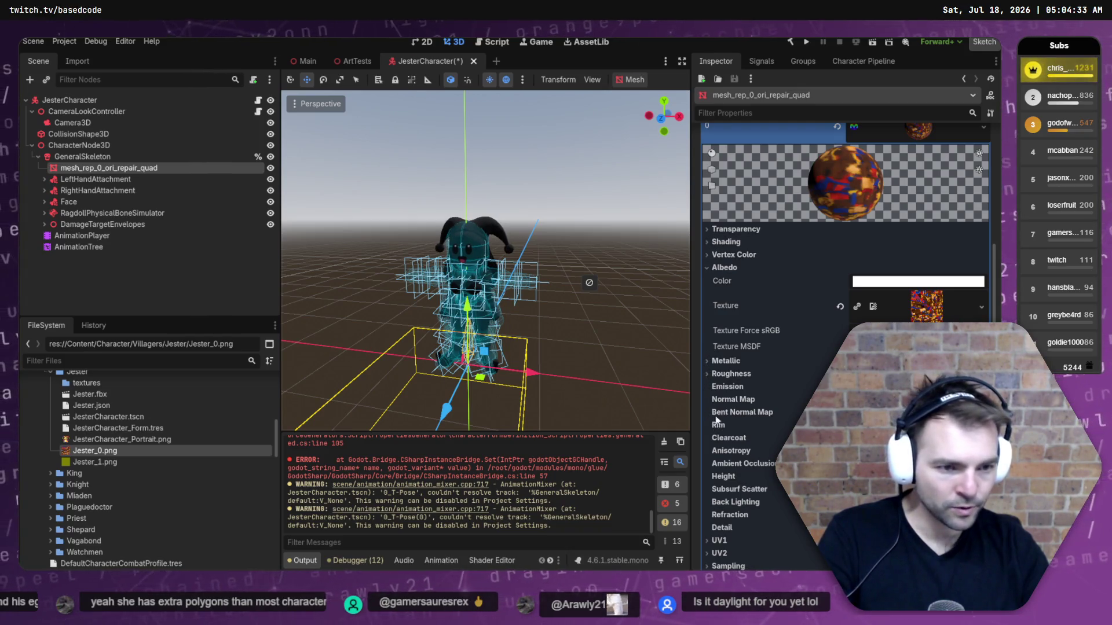
{"action": "left_click", "coordinate": [733, 399]}
{"action": "scroll", "coordinate": [776, 385], "scroll_direction": "down", "scroll_amount": 2}
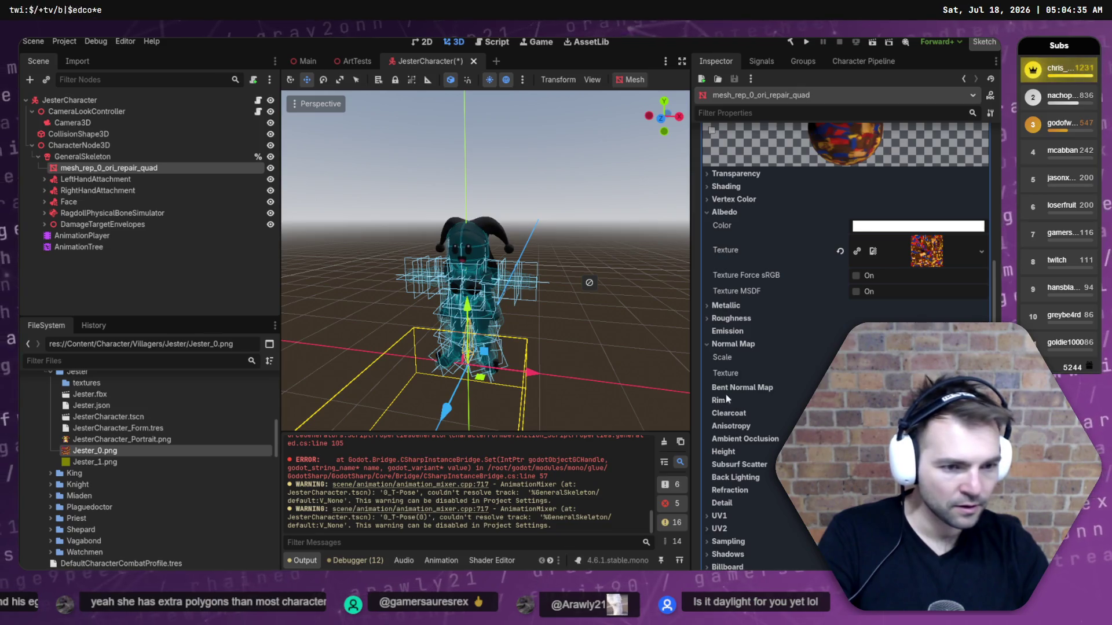
{"action": "mouse_move", "coordinate": [98, 460]}
{"action": "left_mouse_down"}
{"action": "mouse_move", "coordinate": [921, 251]}
{"action": "mouse_move", "coordinate": [920, 381]}
{"action": "left_mouse_up"}
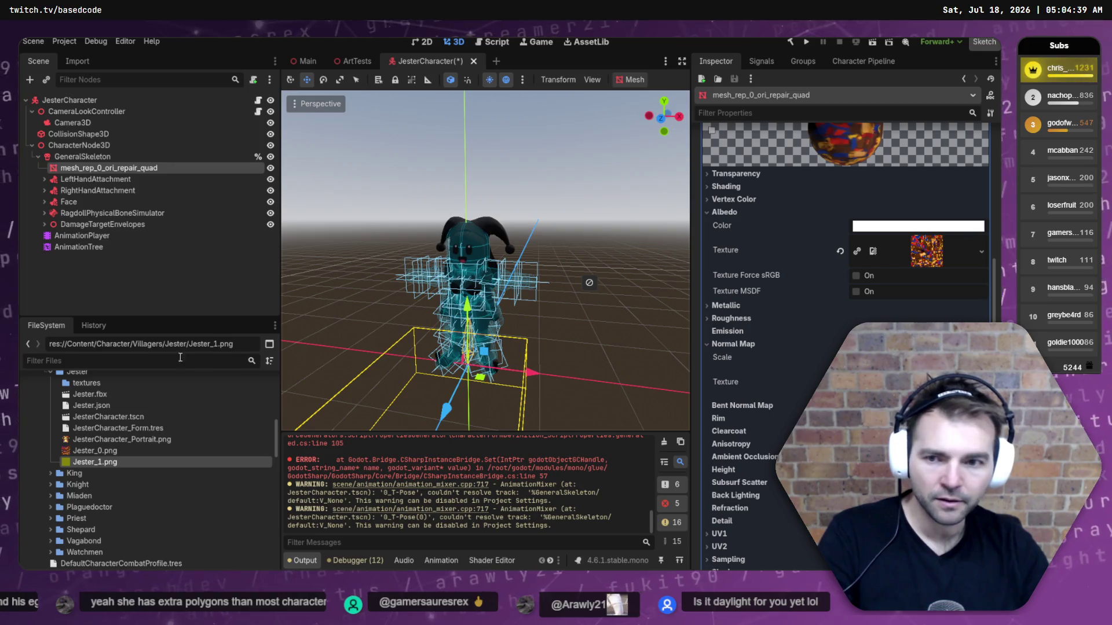
{"action": "scroll", "coordinate": [846, 226], "scroll_direction": "up", "scroll_amount": 5}
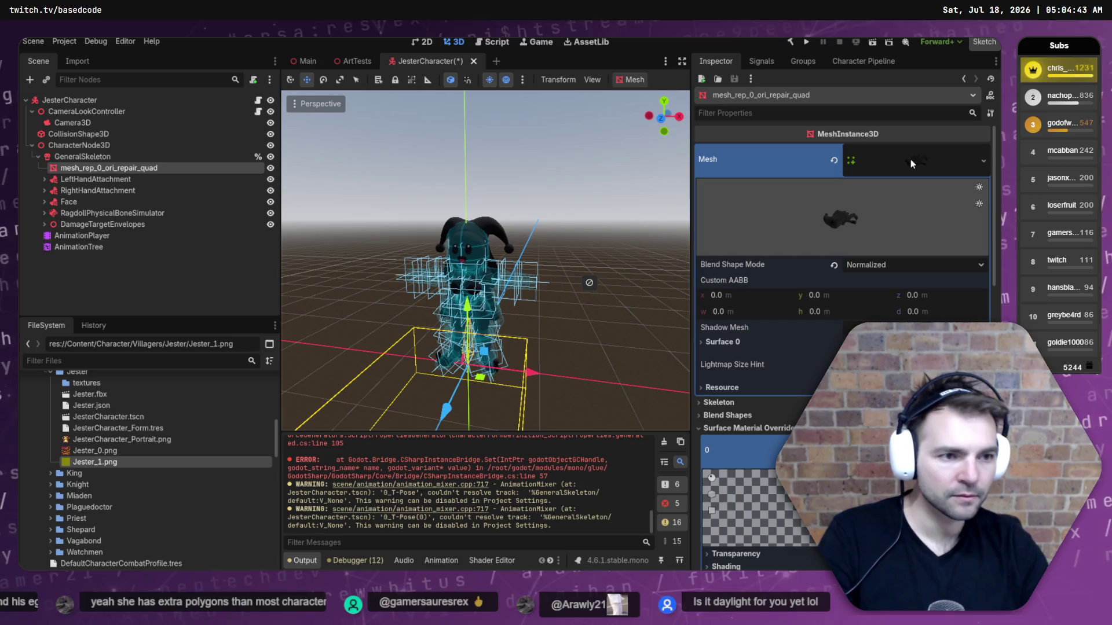
Inspect the mesh's own Surface 0 material, then deselect the mesh in the viewport.
{"action": "left_click", "coordinate": [730, 342]}
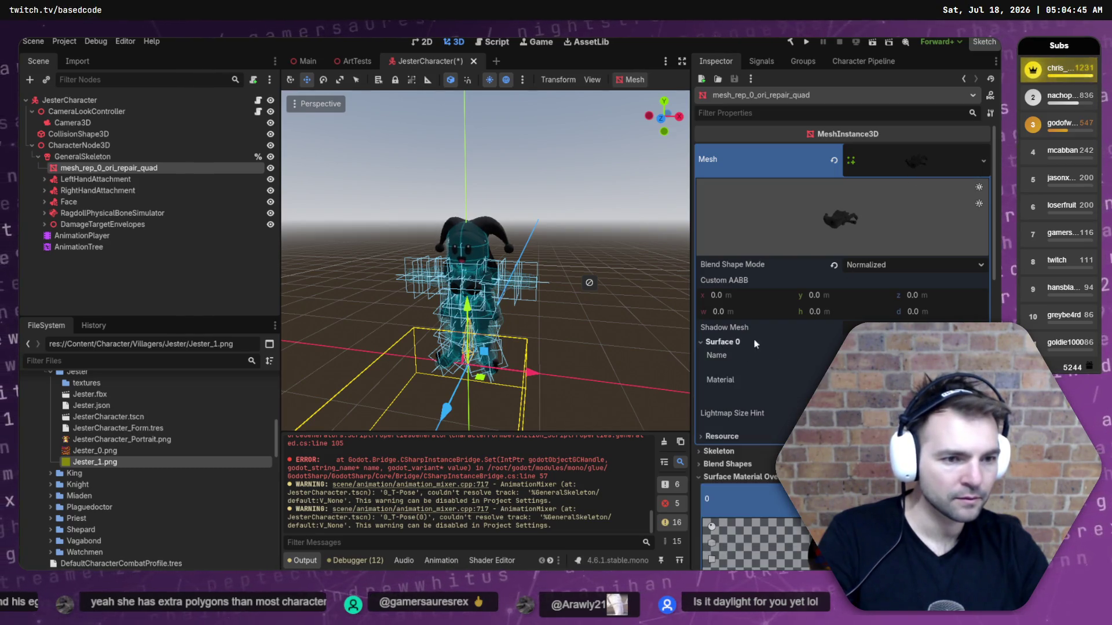
{"action": "left_click", "coordinate": [898, 380]}
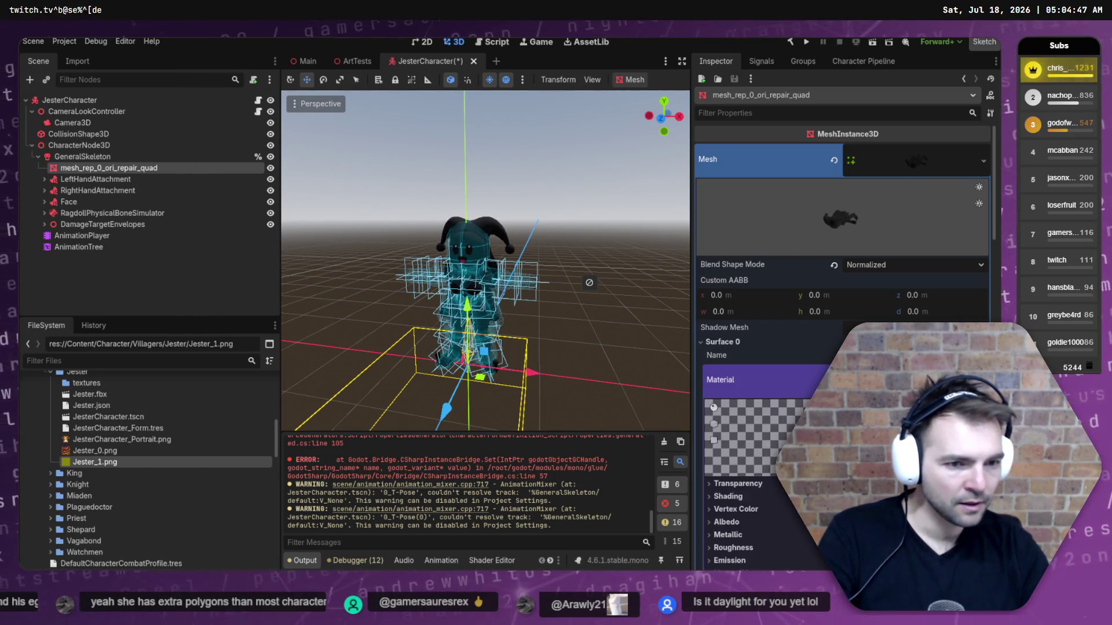
{"action": "left_click", "coordinate": [570, 262]}
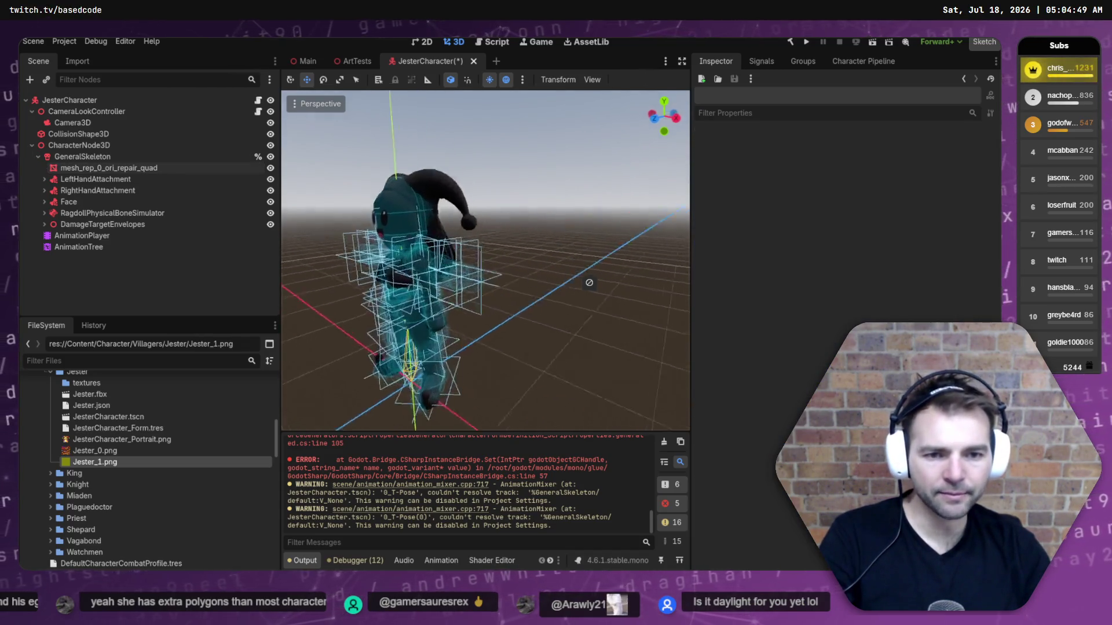
Select and clear the head collision shape, then select mesh_rep_0_ori_repair_quad in the Scene tree.
{"action": "scroll", "coordinate": [570, 263], "scroll_direction": "up", "scroll_amount": 5}
{"action": "scroll", "coordinate": [588, 283], "scroll_direction": "down", "scroll_amount": 5}
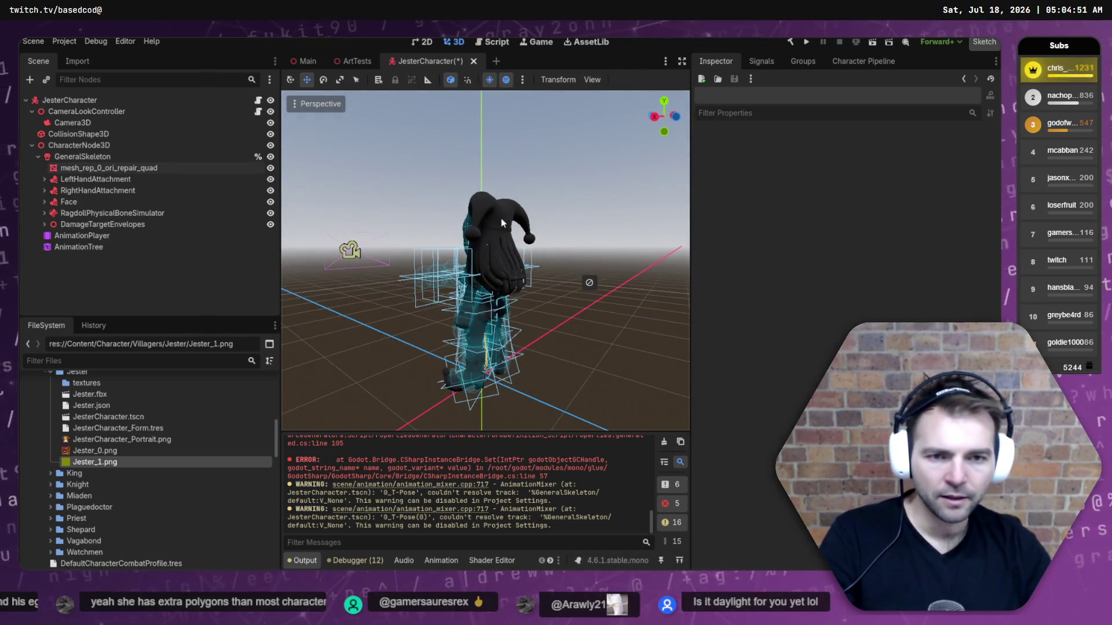
{"action": "left_click", "coordinate": [513, 229]}
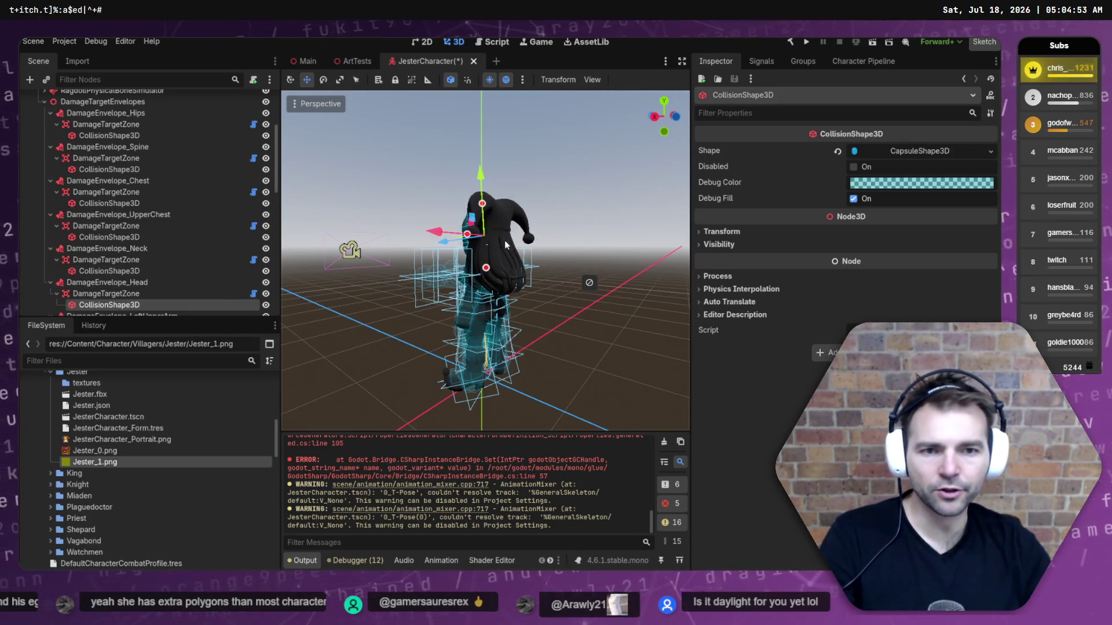
{"action": "left_click", "coordinate": [519, 215]}
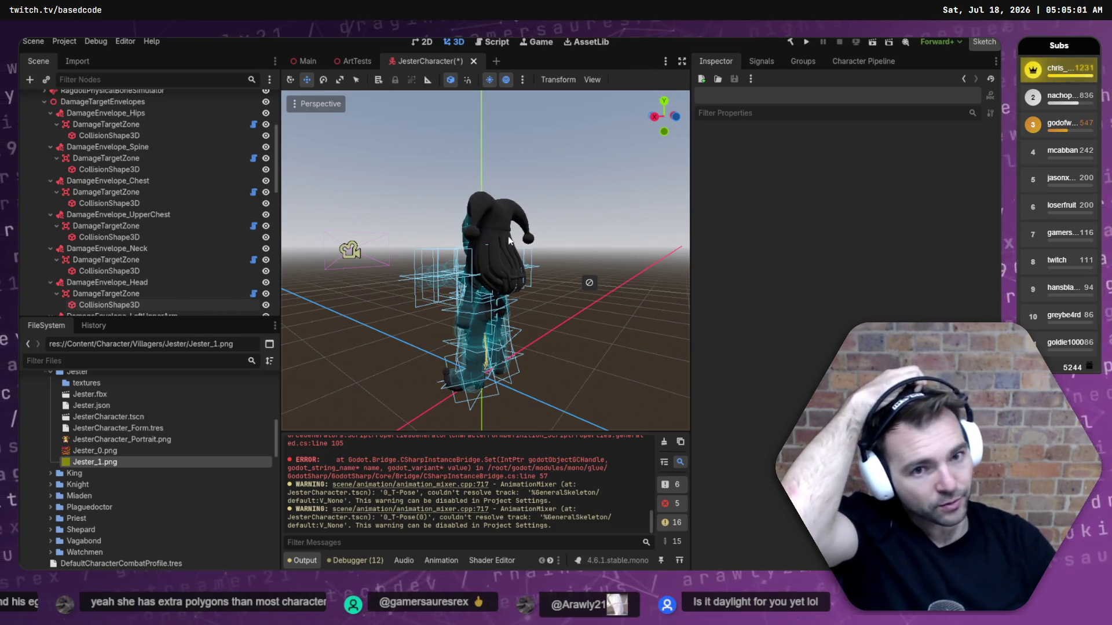
{"action": "scroll", "coordinate": [110, 278], "scroll_direction": "down", "scroll_amount": 10}
{"action": "scroll", "coordinate": [116, 278], "scroll_direction": "up", "scroll_amount": 15}
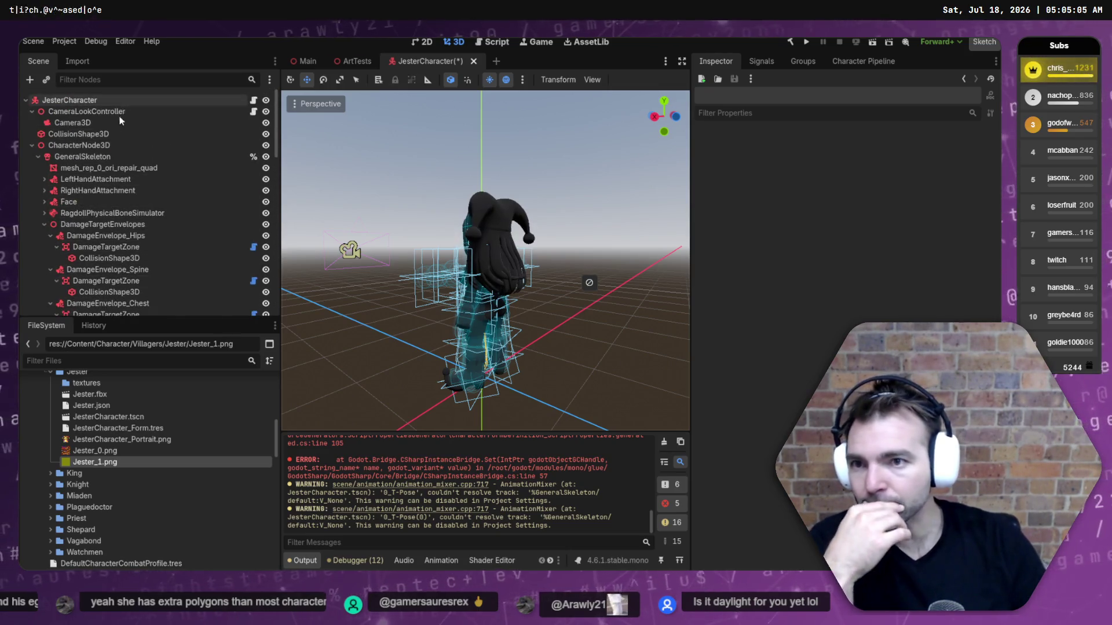
{"action": "left_click", "coordinate": [111, 168]}
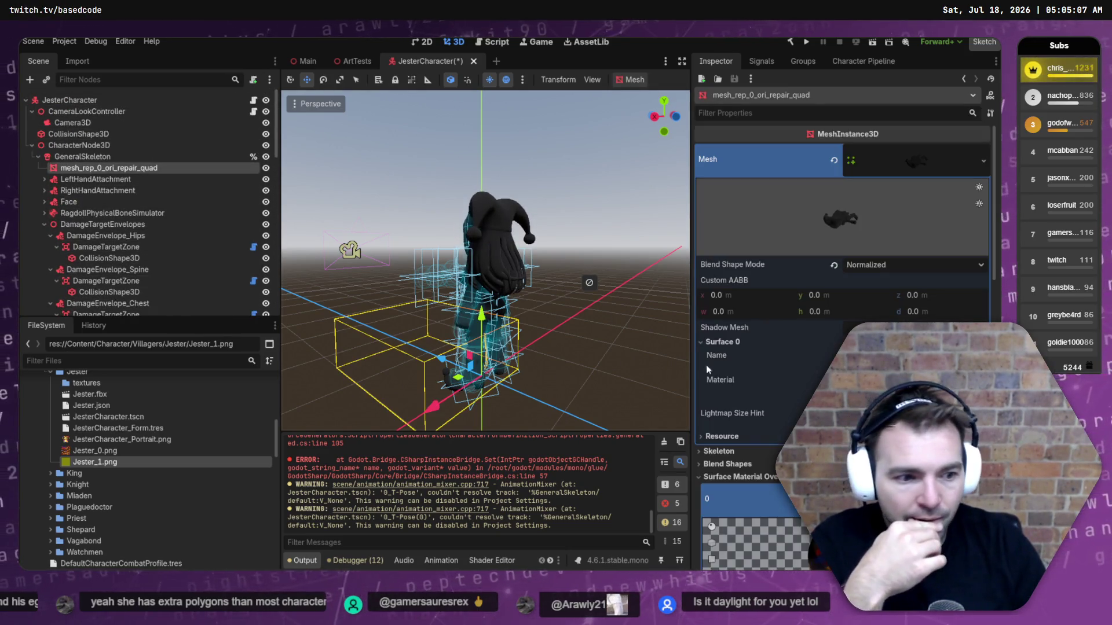
Review override slot 0, save JesterCharacter with Ctrl+S, and switch to the ArtTests scene.
{"action": "left_click", "coordinate": [746, 479]}
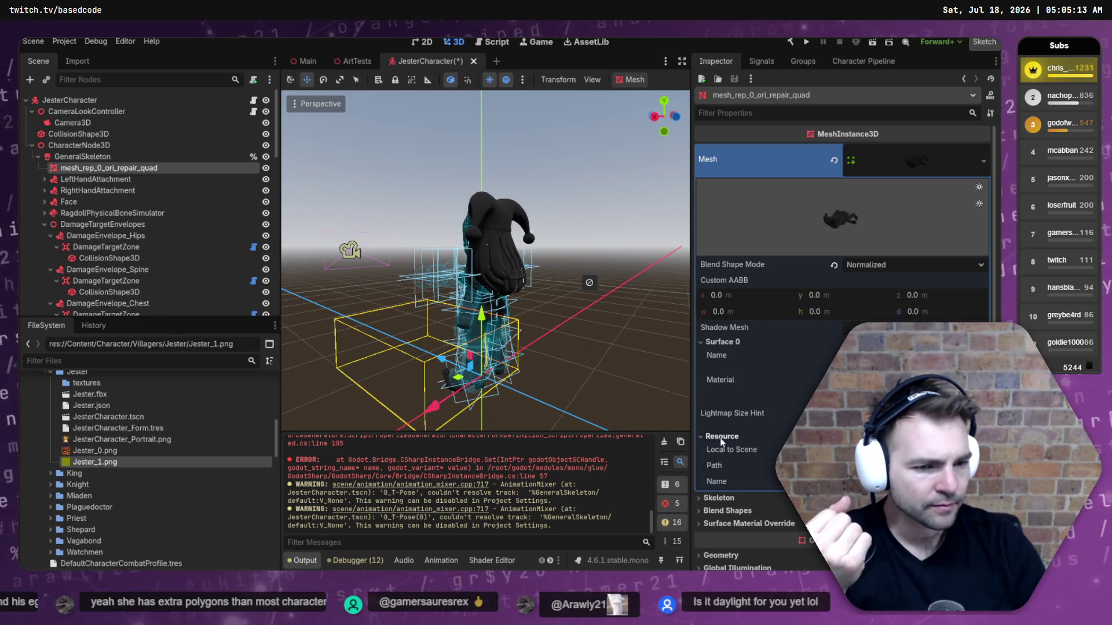
{"action": "left_click", "coordinate": [753, 477]}
{"action": "scroll", "coordinate": [757, 473], "scroll_direction": "down", "scroll_amount": 5}
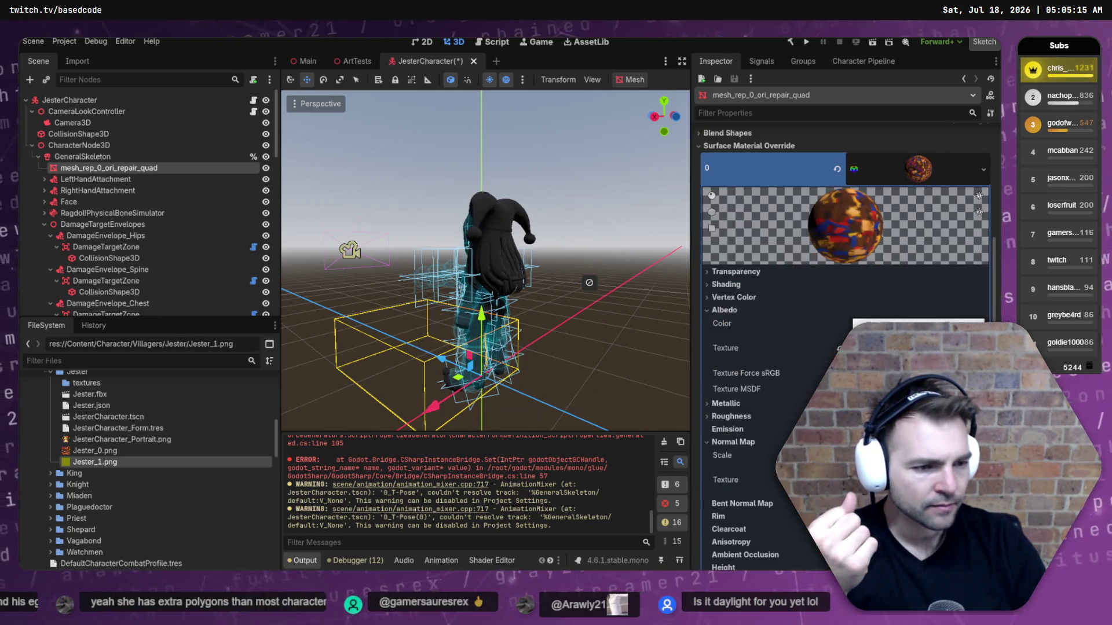
{"action": "scroll", "coordinate": [753, 347], "scroll_direction": "down", "scroll_amount": 10}
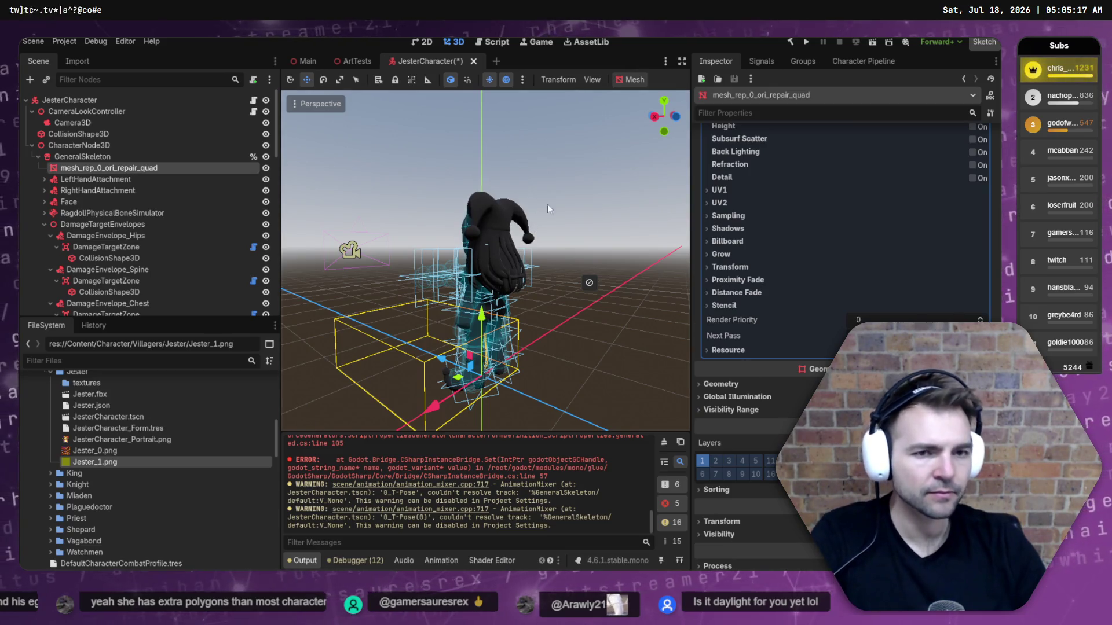
{"action": "key", "text": "ctrl+s"}
{"action": "left_click", "coordinate": [353, 60]}
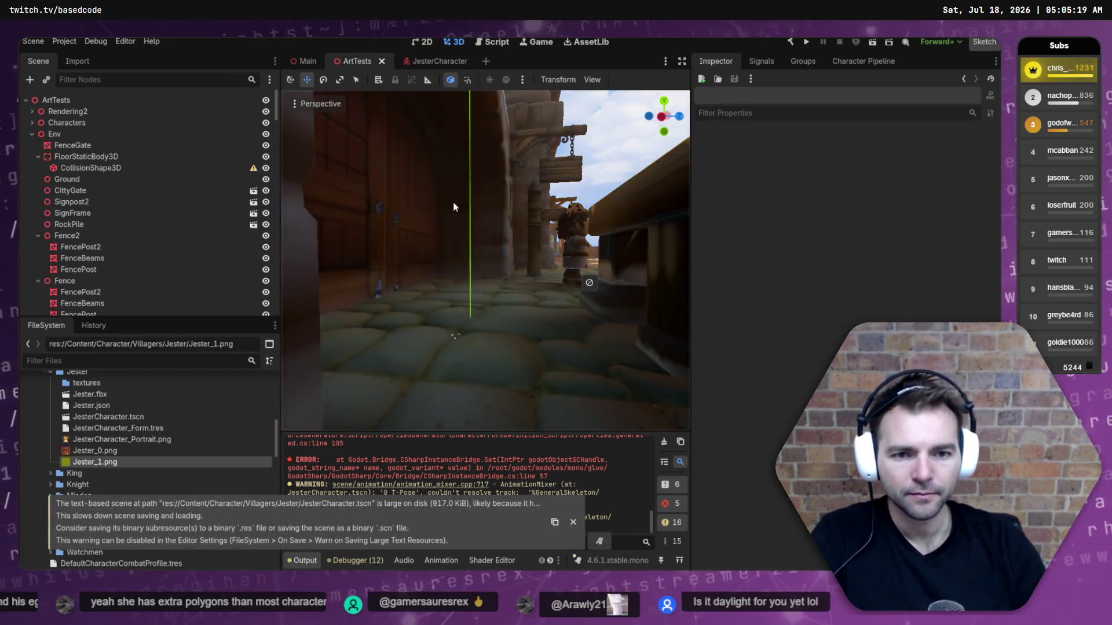
Filter the Scene tree for 'Jester' and delete the old Jester node.
{"action": "scroll", "coordinate": [455, 336], "scroll_direction": "down", "scroll_amount": 5}
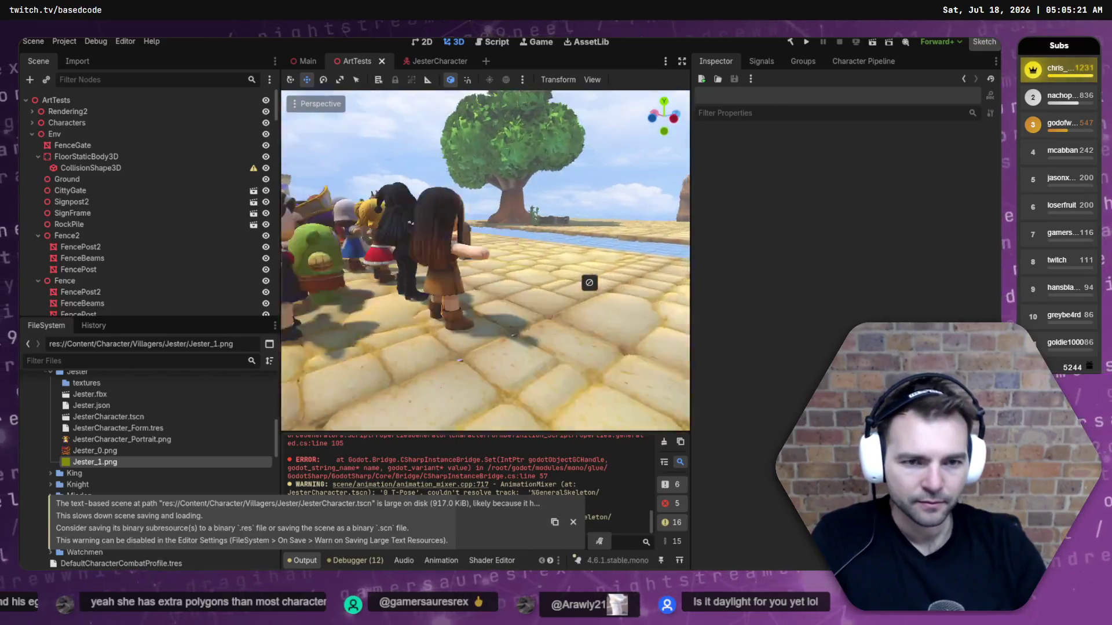
{"action": "scroll", "coordinate": [457, 253], "scroll_direction": "up", "scroll_amount": 5}
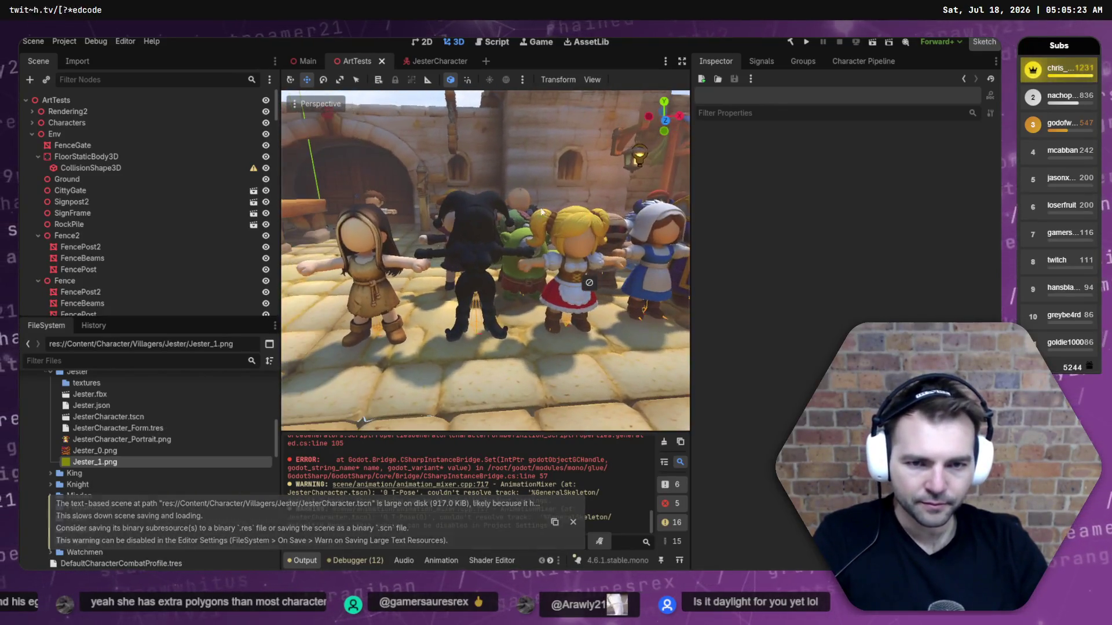
{"action": "left_click", "coordinate": [509, 302]}
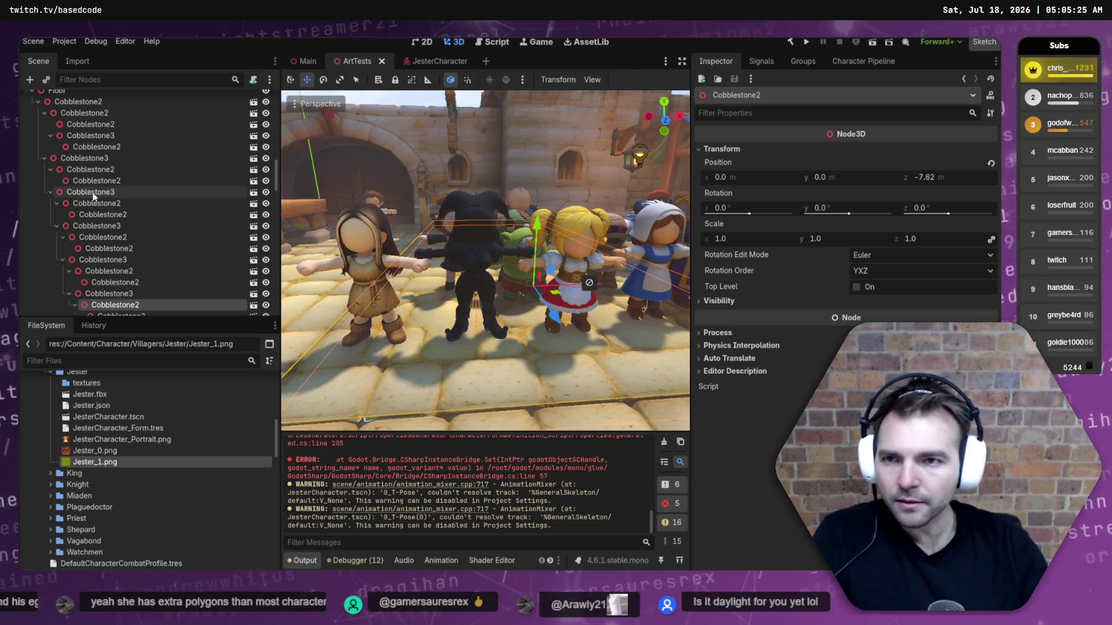
{"action": "scroll", "coordinate": [87, 174], "scroll_direction": "up", "scroll_amount": 10}
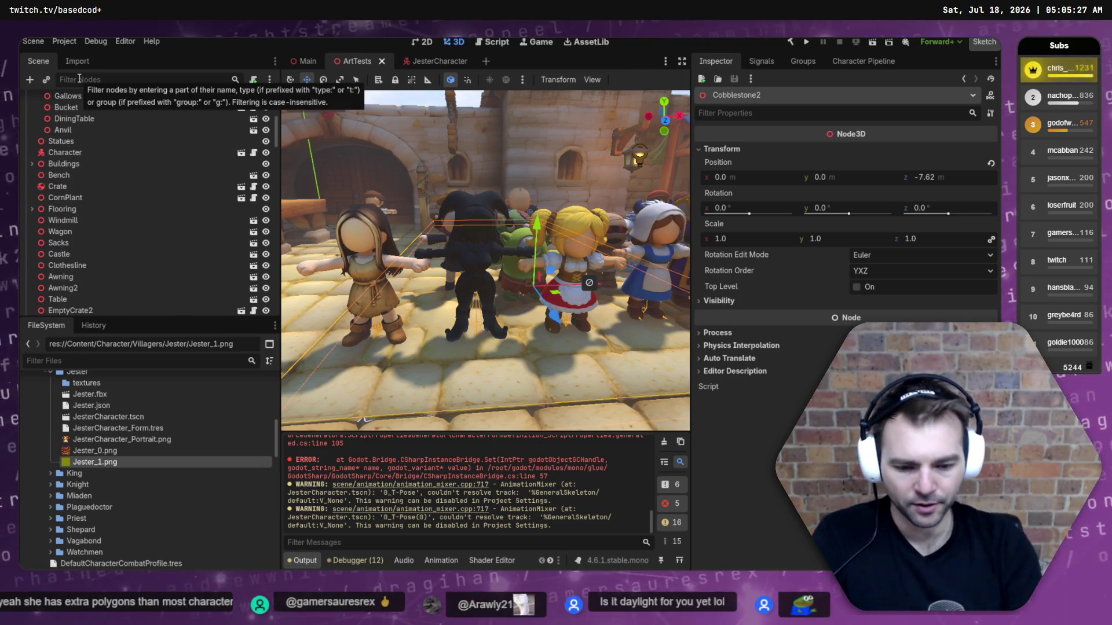
{"action": "type", "text": "Jester"}
{"action": "left_click", "coordinate": [51, 99]}
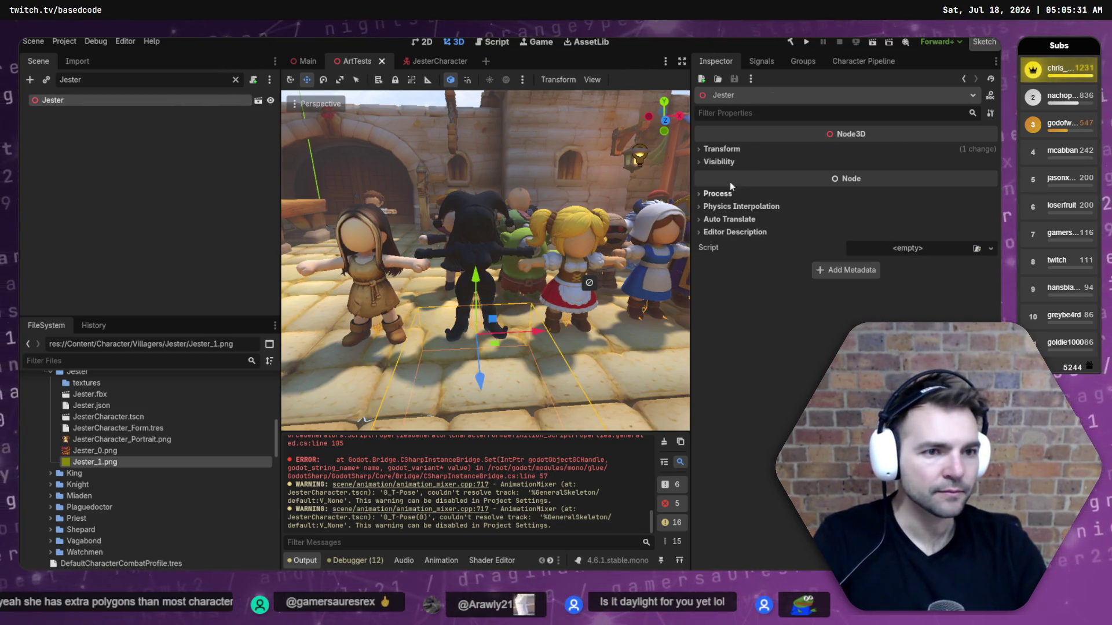
{"action": "left_click", "coordinate": [258, 100]}
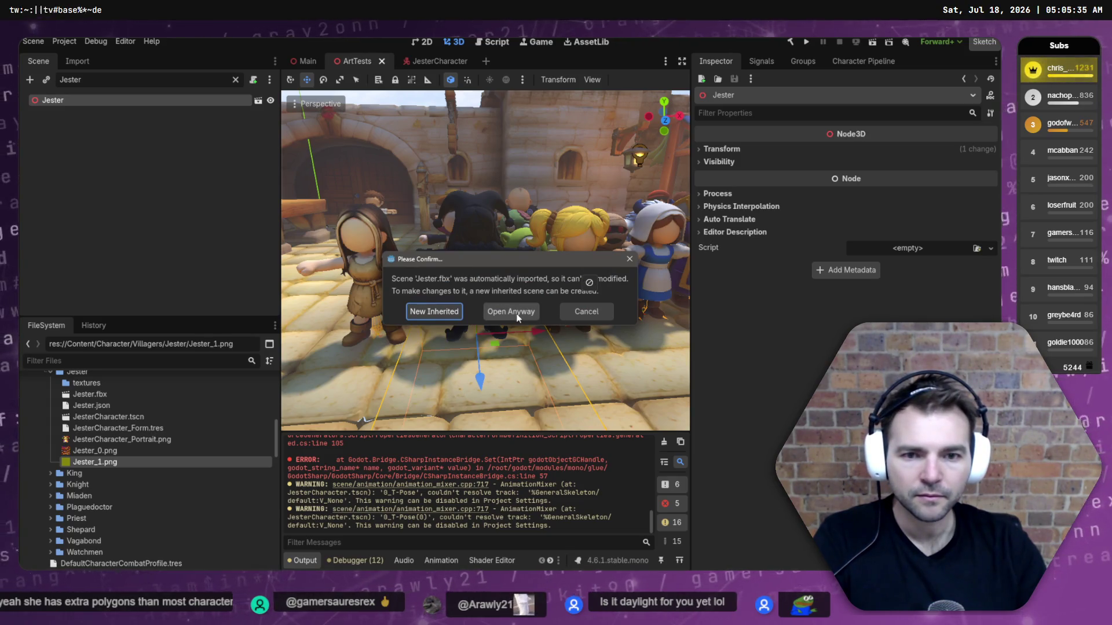
{"action": "left_click", "coordinate": [605, 311]}
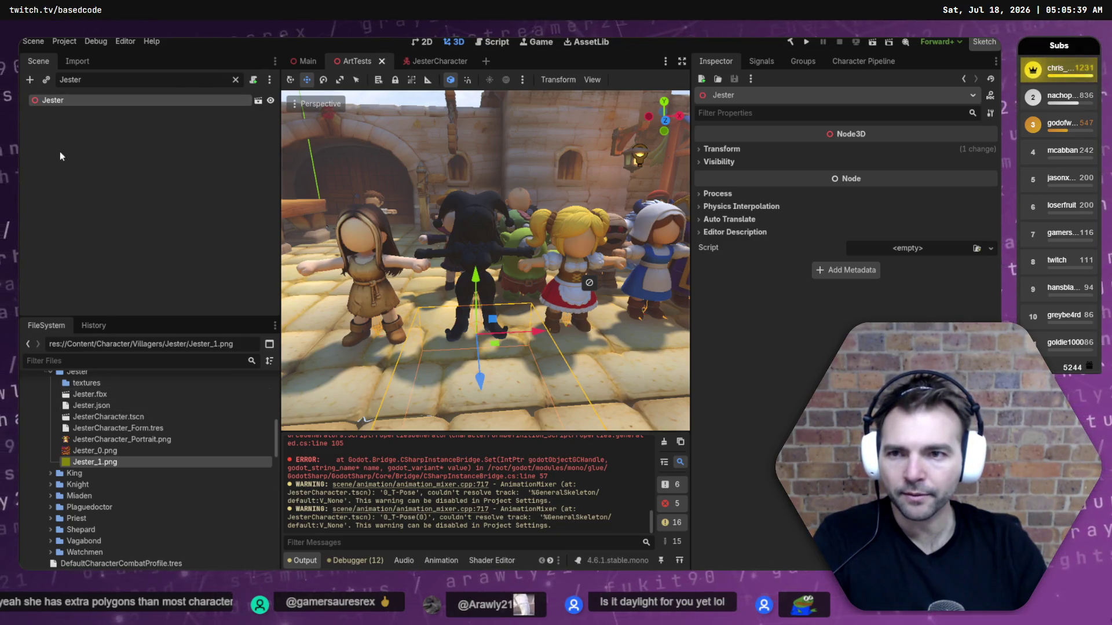
{"action": "key", "text": "Delete"}
{"action": "key", "text": "Return"}
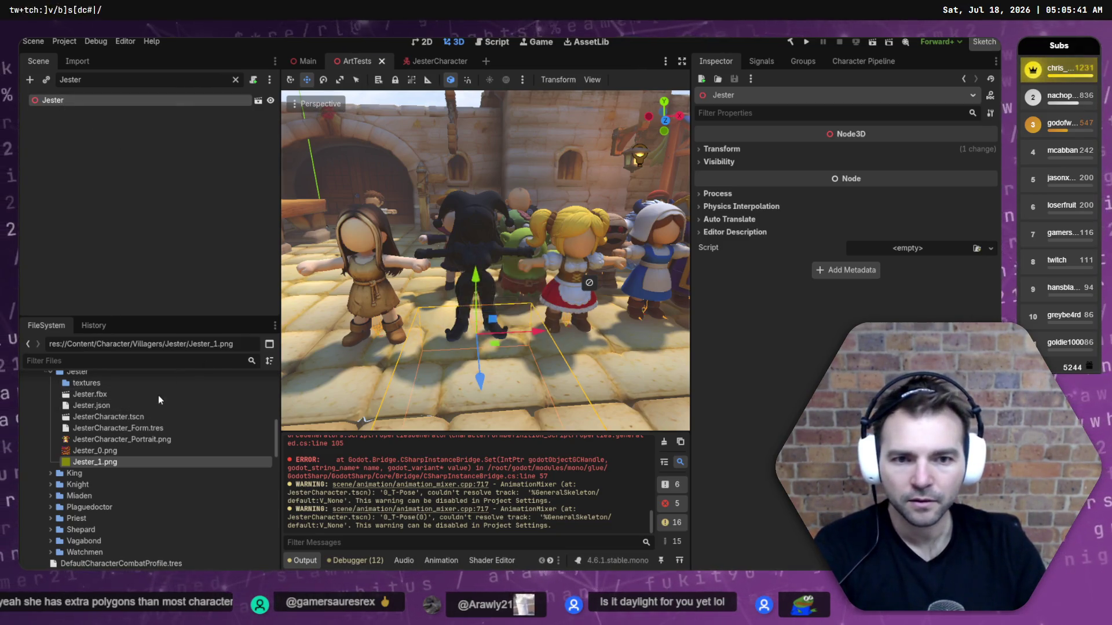
Drop a fresh Jester.fbx into the town, lower it among the characters, and show its import settings.
{"action": "mouse_move", "coordinate": [81, 394]}
{"action": "left_mouse_down"}
{"action": "mouse_move", "coordinate": [416, 440]}
{"action": "mouse_move", "coordinate": [460, 304]}
{"action": "left_mouse_up"}
{"action": "left_click_drag", "start_coordinate": [459, 244], "coordinate": [530, 318]}
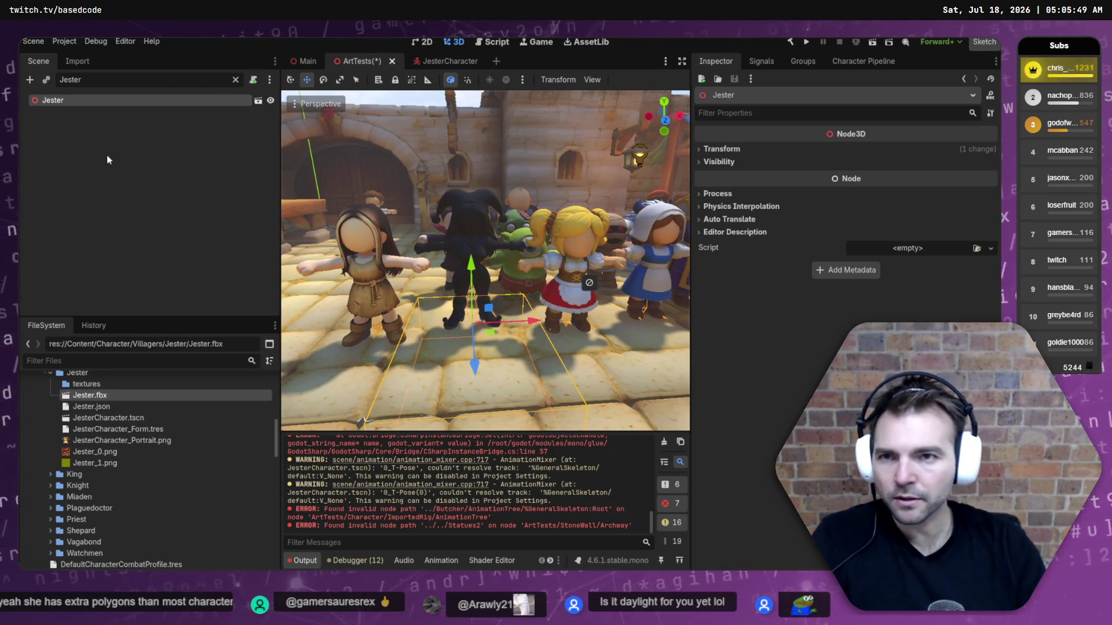
{"action": "left_click", "coordinate": [82, 66]}
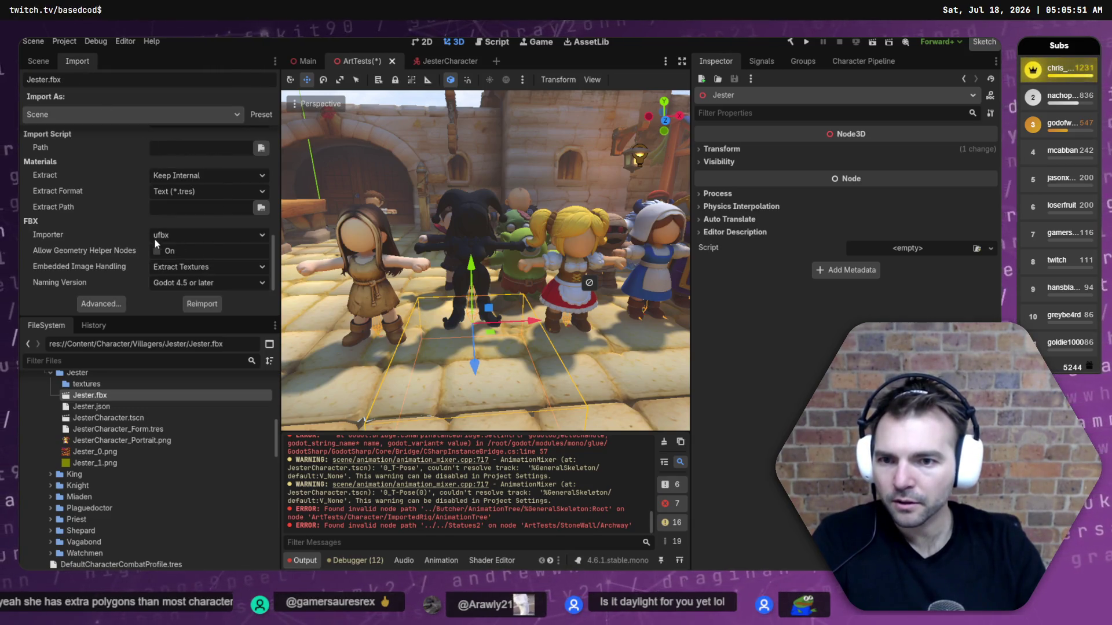
Try Extract Once for material extraction, then set it back to Keep Internal.
{"action": "scroll", "coordinate": [173, 229], "scroll_direction": "up", "scroll_amount": 2}
{"action": "left_click", "coordinate": [199, 231]}
{"action": "left_click", "coordinate": [200, 231]}
{"action": "left_click", "coordinate": [200, 231]}
{"action": "left_click", "coordinate": [202, 231]}
{"action": "left_click", "coordinate": [201, 231]}
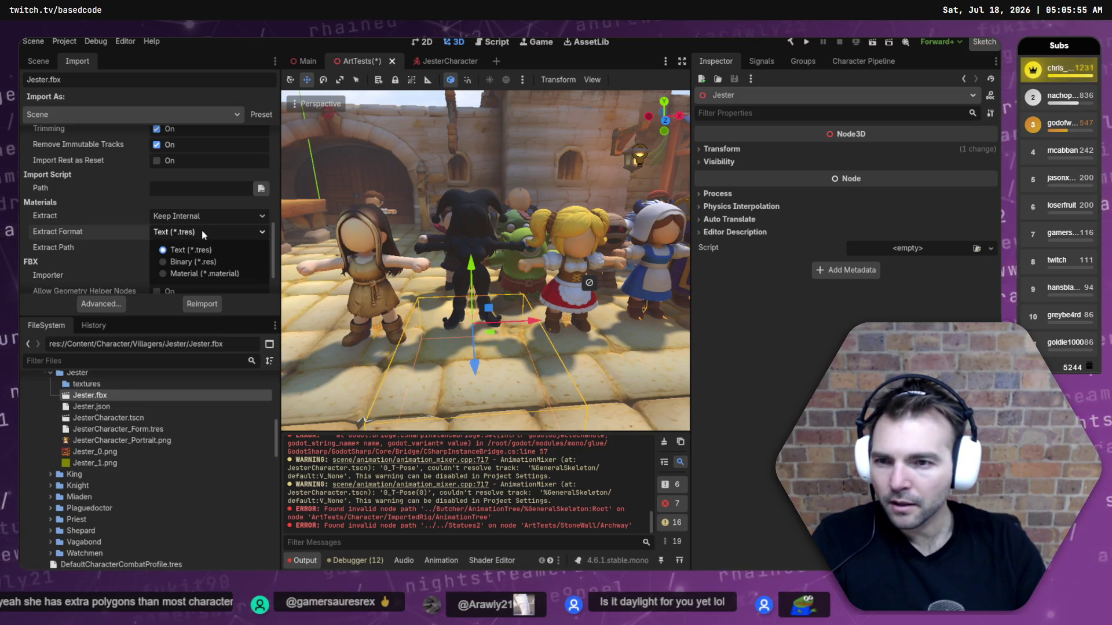
{"action": "left_click", "coordinate": [201, 231]}
{"action": "left_click", "coordinate": [211, 218]}
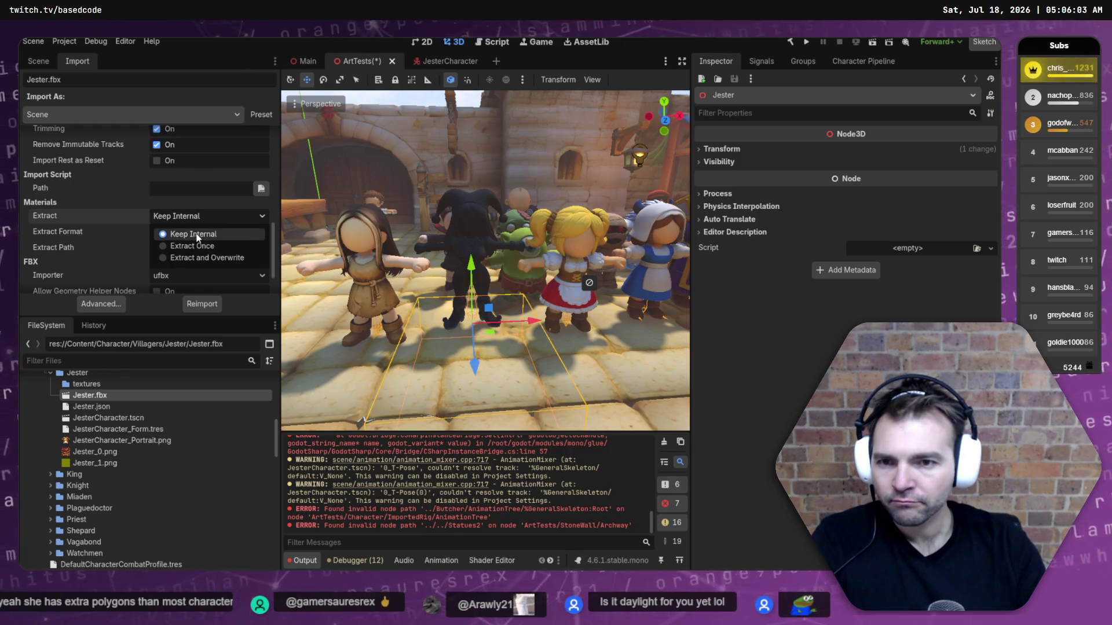
{"action": "left_click", "coordinate": [194, 246]}
{"action": "left_click", "coordinate": [203, 217]}
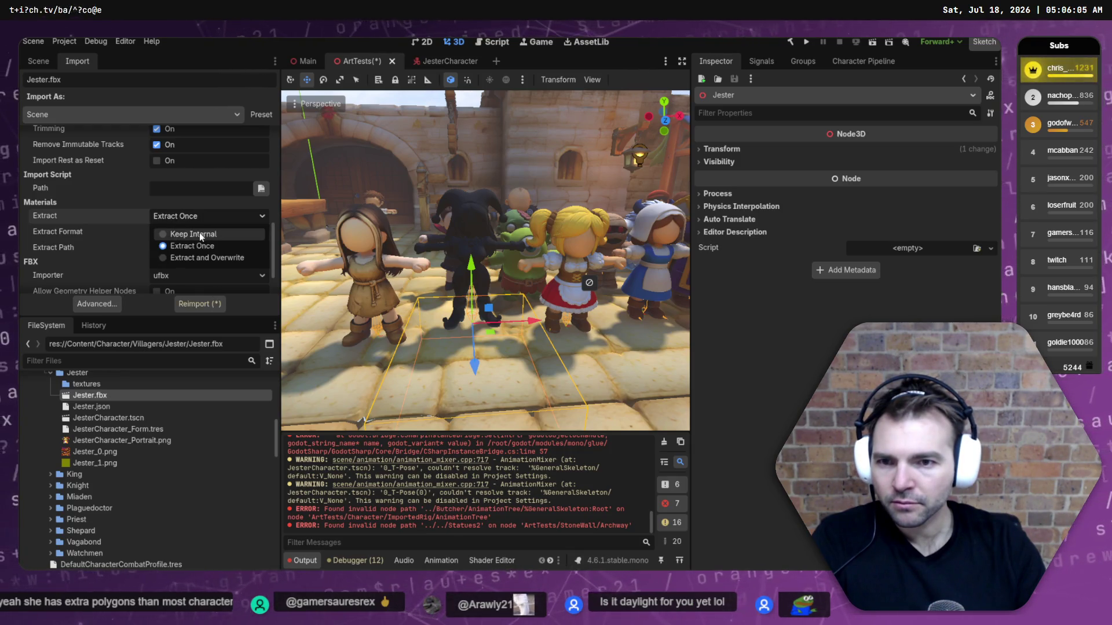
{"action": "left_click", "coordinate": [200, 234]}
Edit the material extract path and set the import Root Scale to 1.9.
{"action": "left_click", "coordinate": [234, 247]}
{"action": "scroll", "coordinate": [60, 180], "scroll_direction": "up", "scroll_amount": 10}
{"action": "scroll", "coordinate": [125, 233], "scroll_direction": "down", "scroll_amount": 10}
{"action": "scroll", "coordinate": [139, 241], "scroll_direction": "up", "scroll_amount": 6}
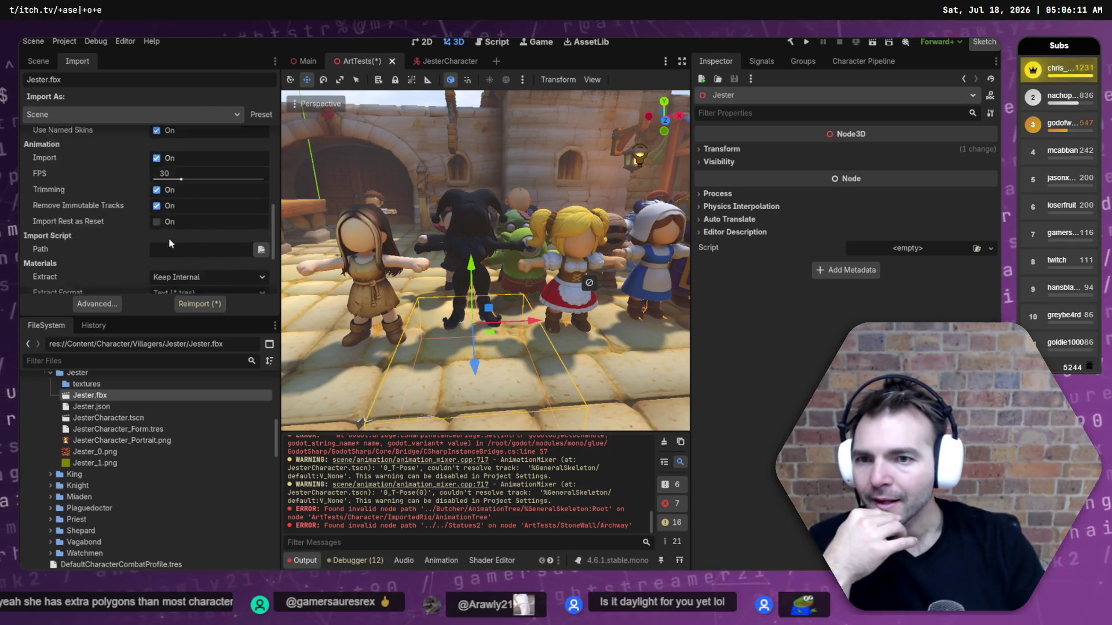
{"action": "left_click", "coordinate": [179, 212]}
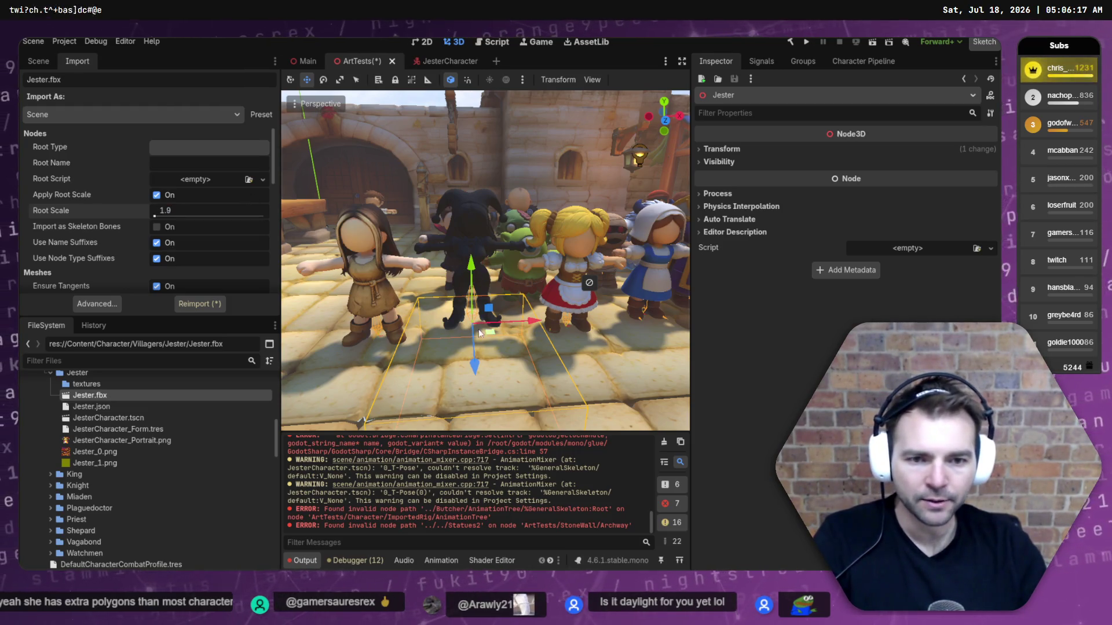
Nudge the Jester model forward and slightly lower, then reframe the view around it.
{"action": "left_click_drag", "start_coordinate": [473, 364], "coordinate": [474, 373]}
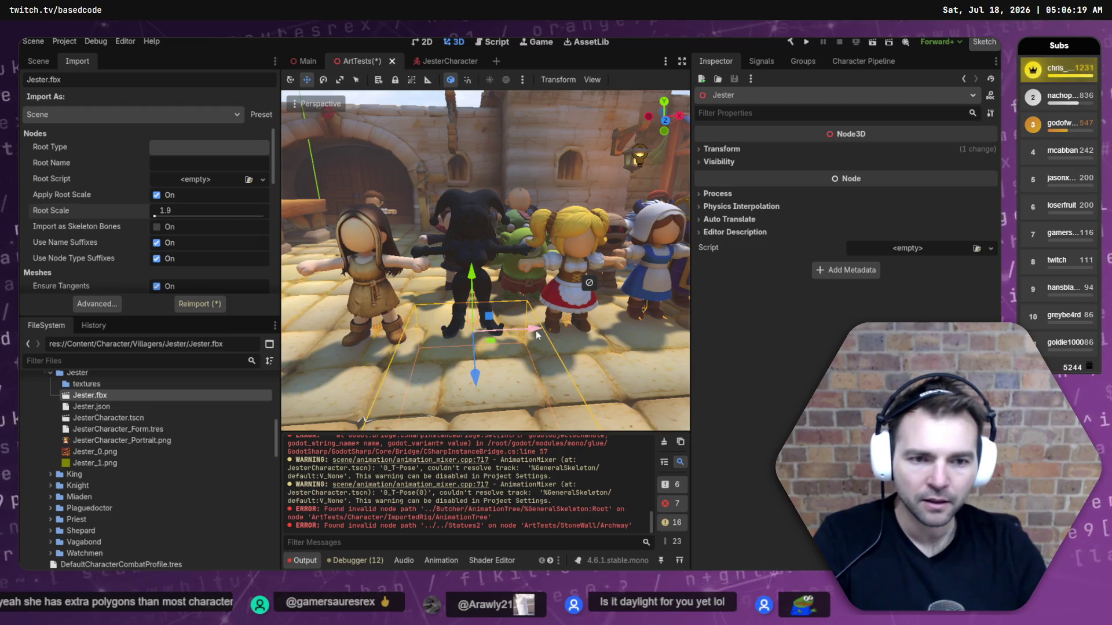
{"action": "left_click_drag", "start_coordinate": [473, 274], "coordinate": [473, 276]}
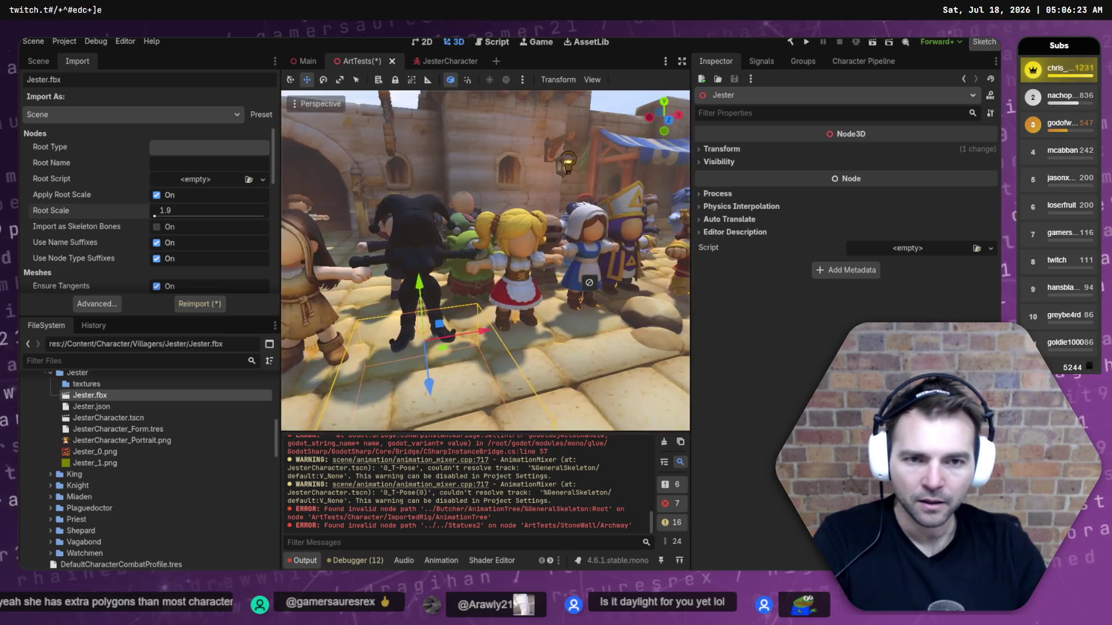
{"action": "key", "text": "s"}
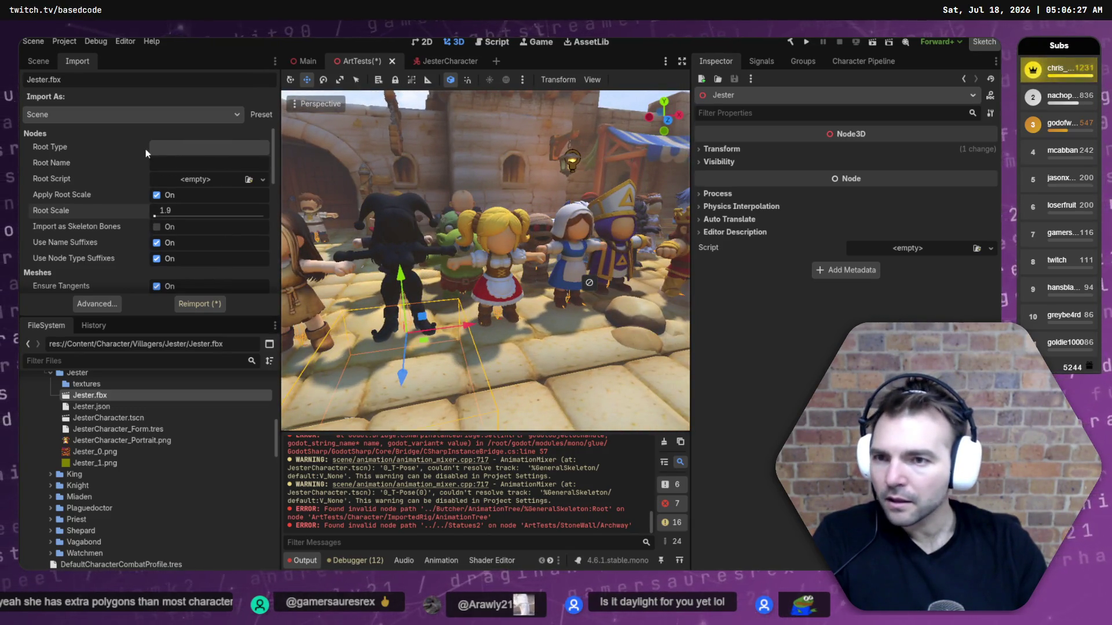
Reimport Jester.fbx and bring up its Advanced Import Settings.
{"action": "scroll", "coordinate": [169, 206], "scroll_direction": "down", "scroll_amount": 5}
{"action": "scroll", "coordinate": [191, 266], "scroll_direction": "down", "scroll_amount": 5}
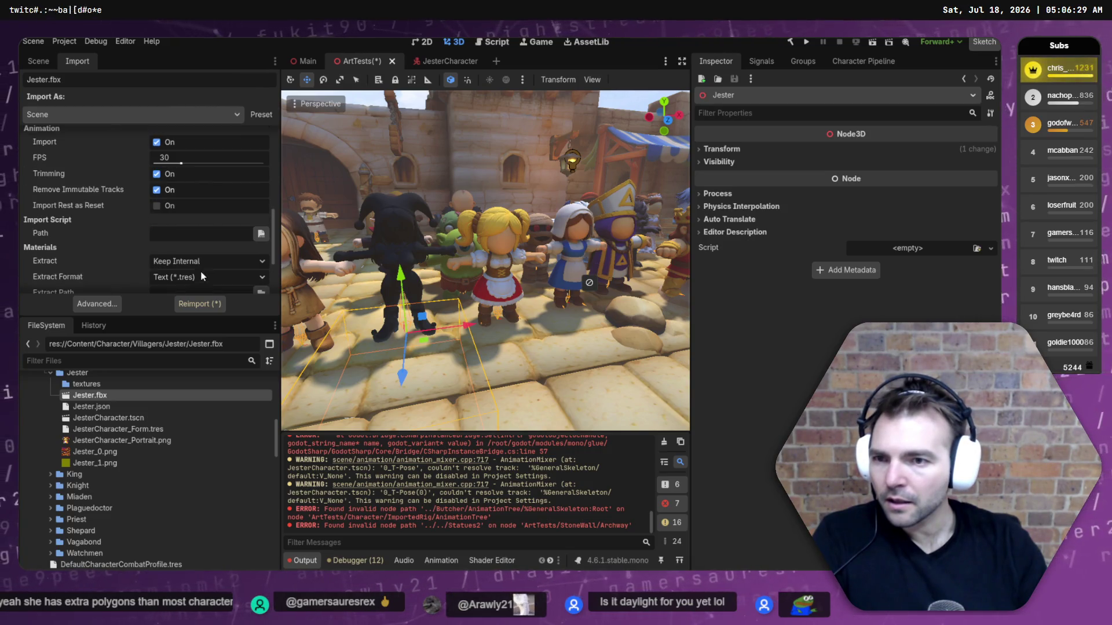
{"action": "left_click", "coordinate": [197, 304]}
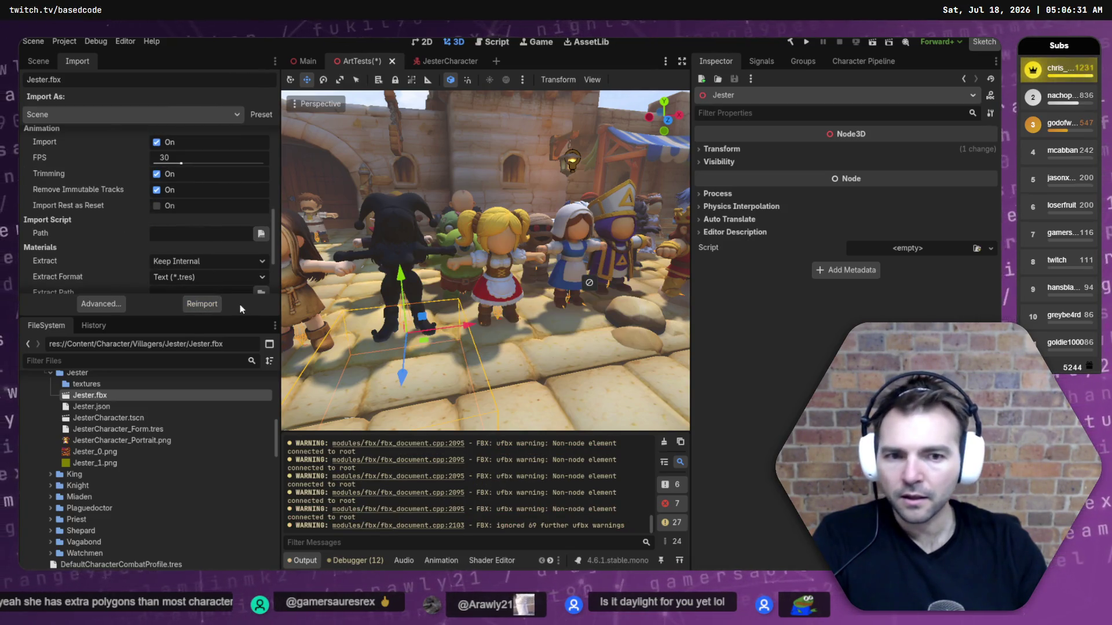
{"action": "left_click", "coordinate": [103, 304]}
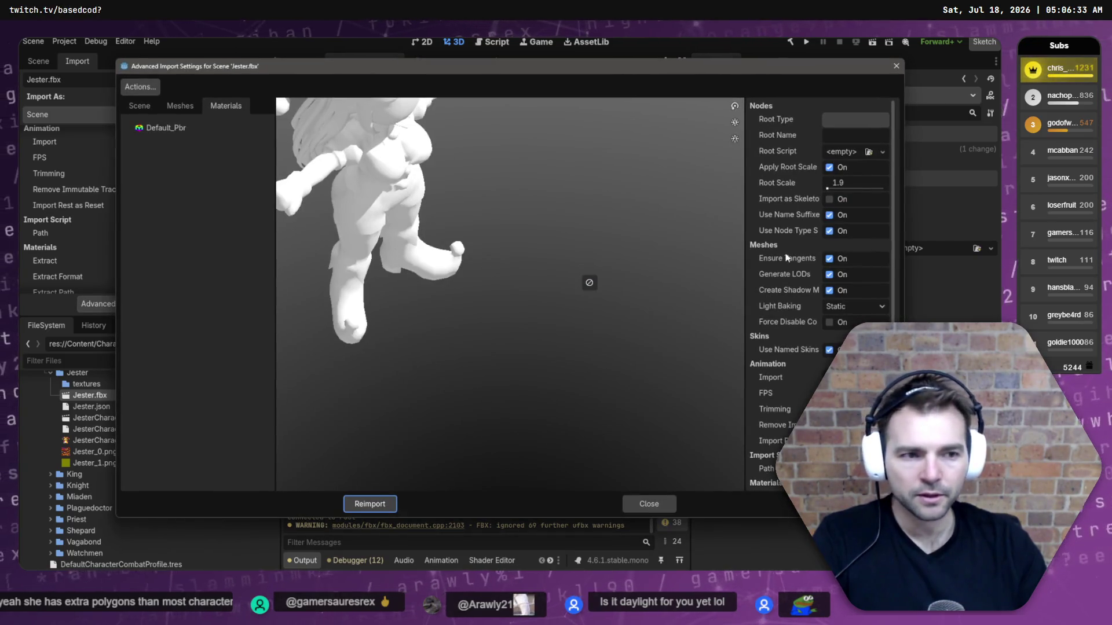
Keep Jester.fbx's Default_Pbr material internal by cancelling the external file picker, then close Advanced Import Settings.
{"action": "left_click", "coordinate": [167, 128]}
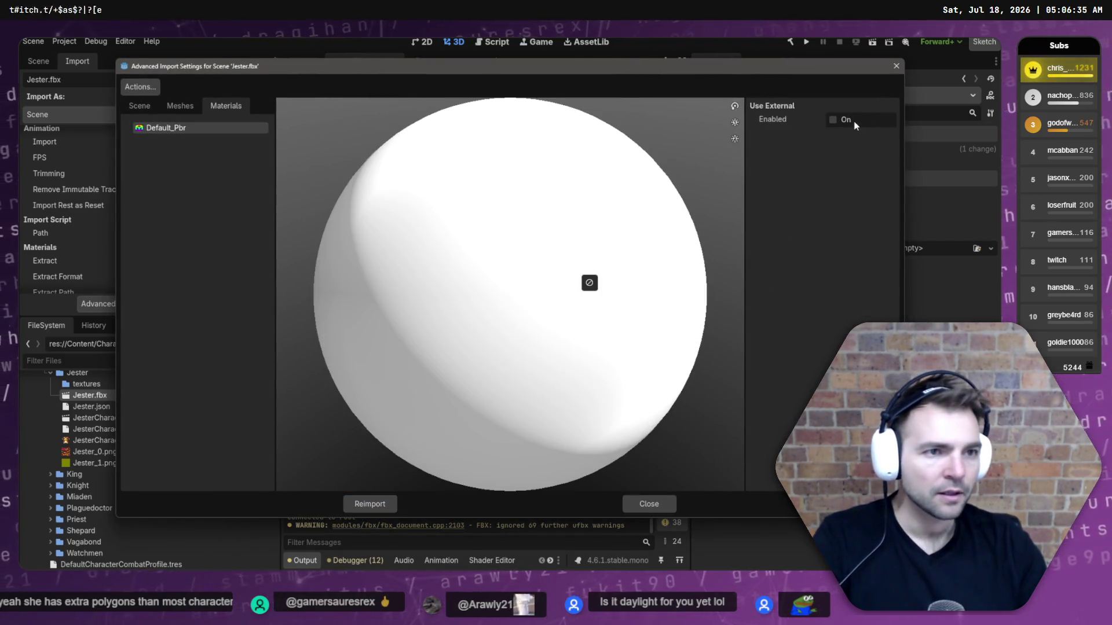
{"action": "left_click", "coordinate": [838, 121]}
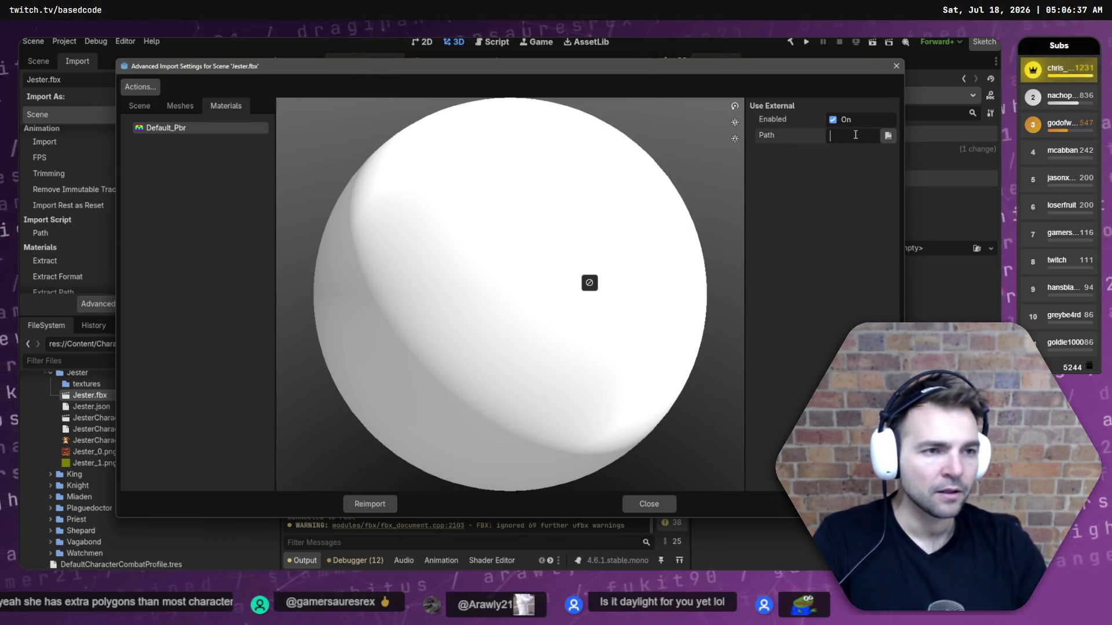
{"action": "left_click", "coordinate": [887, 121]}
{"action": "left_click", "coordinate": [887, 136]}
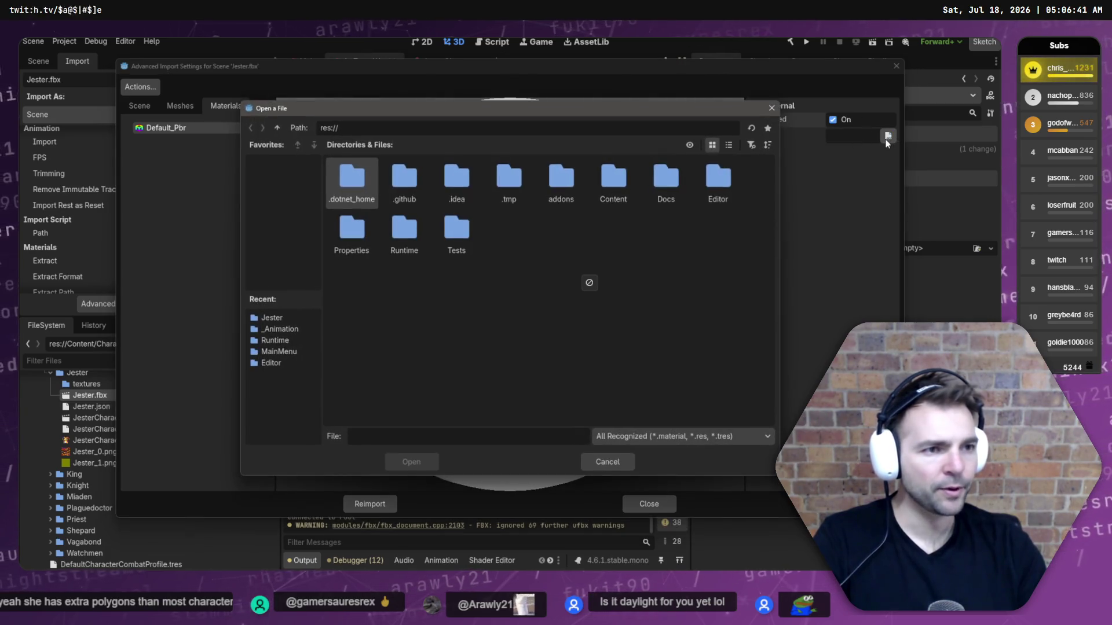
{"action": "key", "text": "Escape"}
{"action": "key", "text": "Escape"}
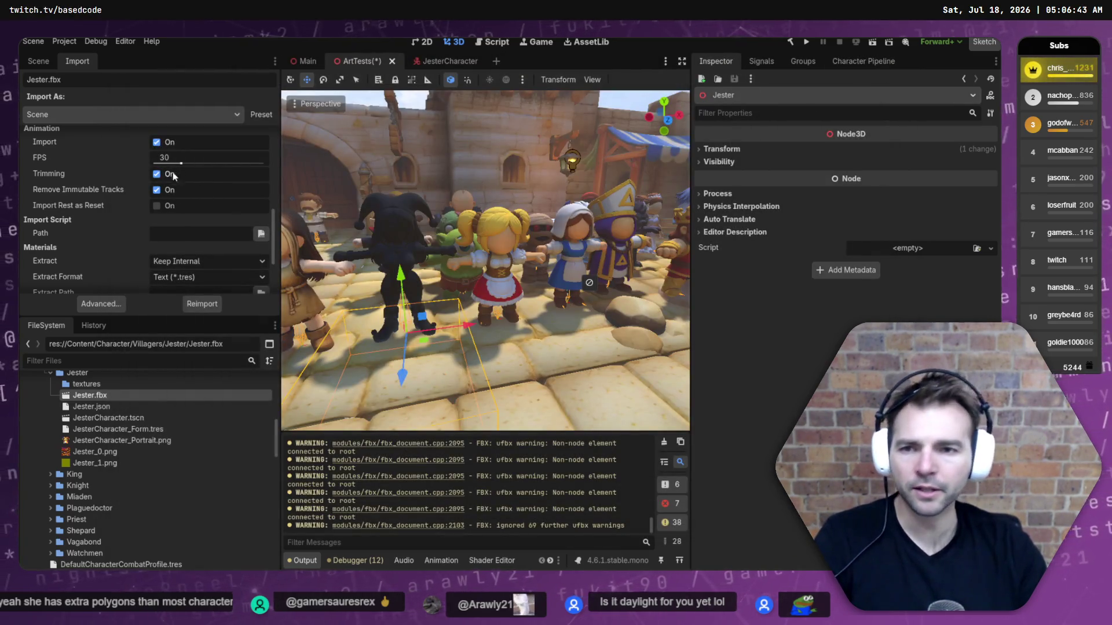
Save the ArtTests scene with Ctrl+S and bring up the JesterCharacter scene tab.
{"action": "scroll", "coordinate": [122, 228], "scroll_direction": "down", "scroll_amount": 2}
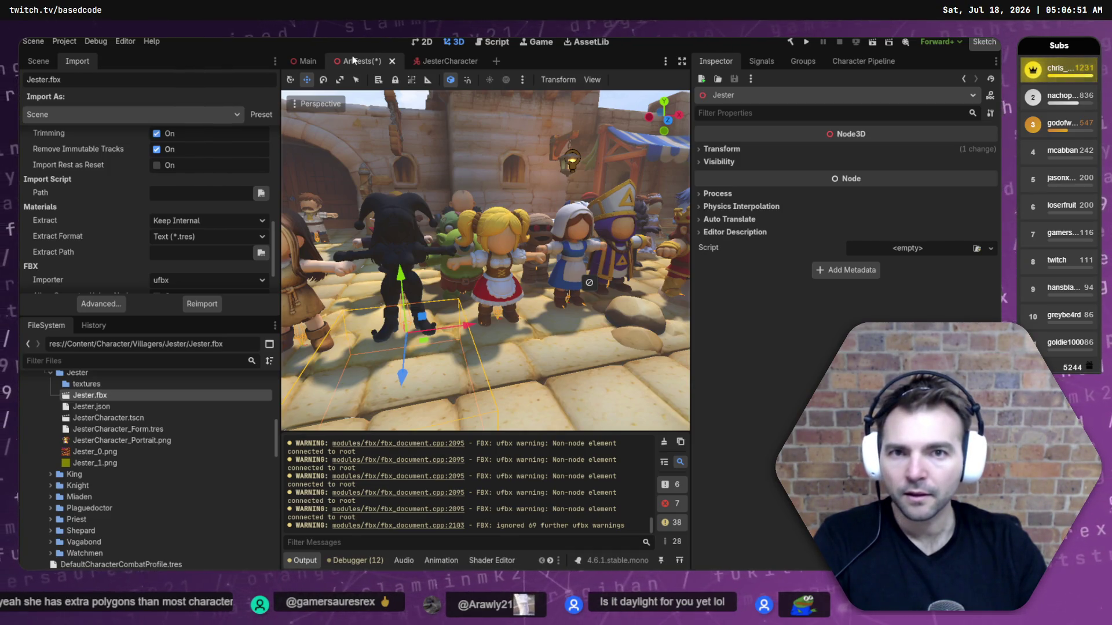
{"action": "key", "text": "ctrl+s"}
{"action": "left_click", "coordinate": [432, 61]}
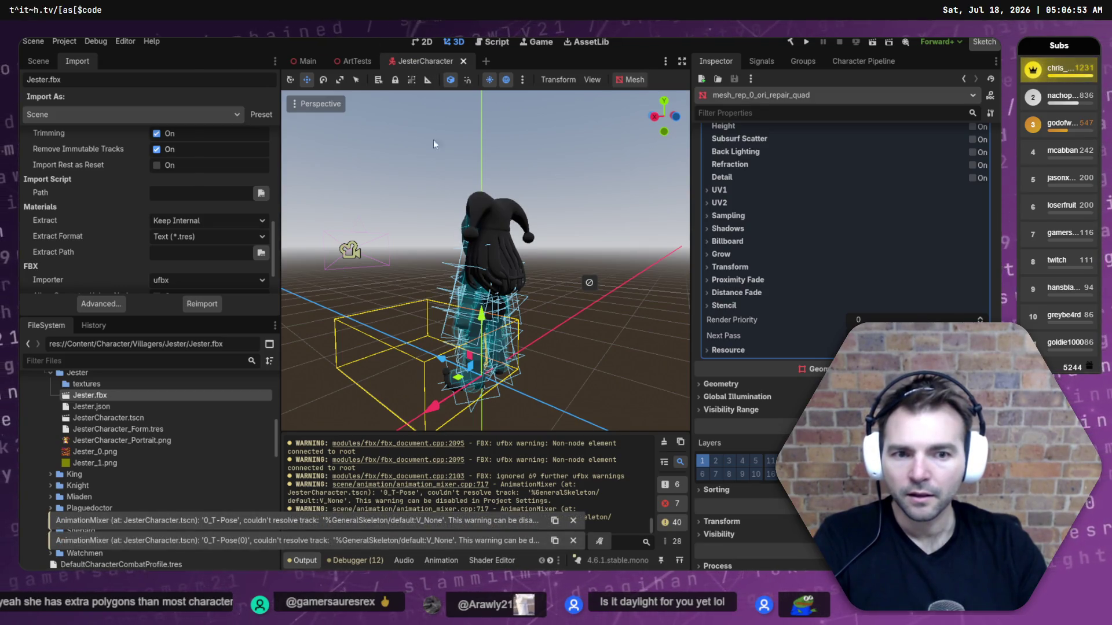
Inspect the head physical bone's joint settings, then close and reopen JesterCharacter.tscn.
{"action": "left_click", "coordinate": [481, 235]}
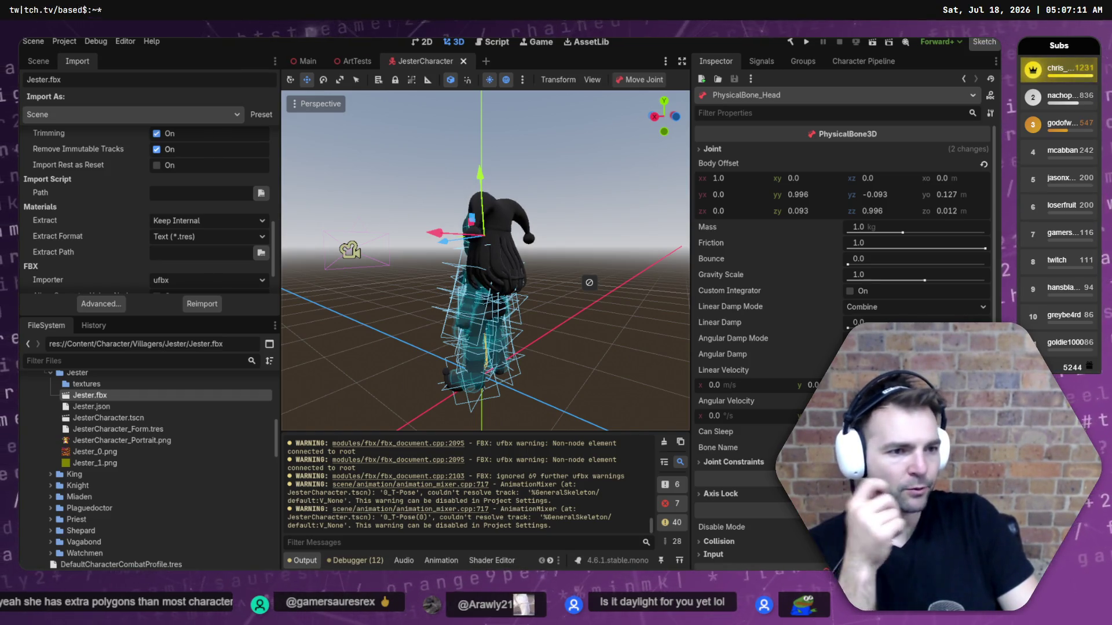
{"action": "left_click", "coordinate": [125, 417]}
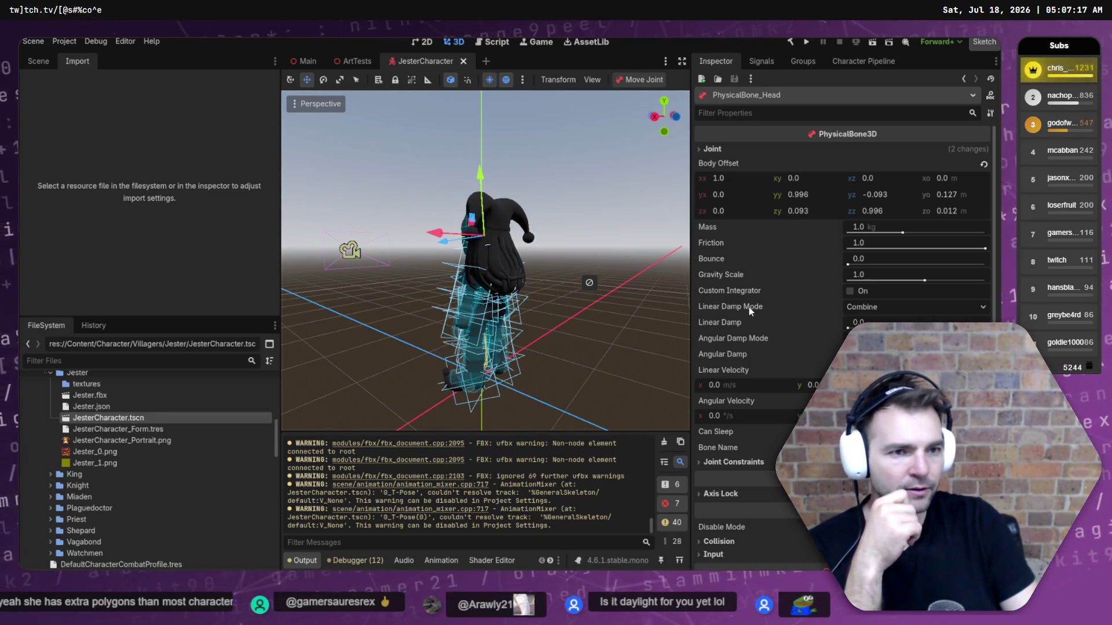
{"action": "left_click", "coordinate": [699, 149]}
{"action": "left_click", "coordinate": [709, 149]}
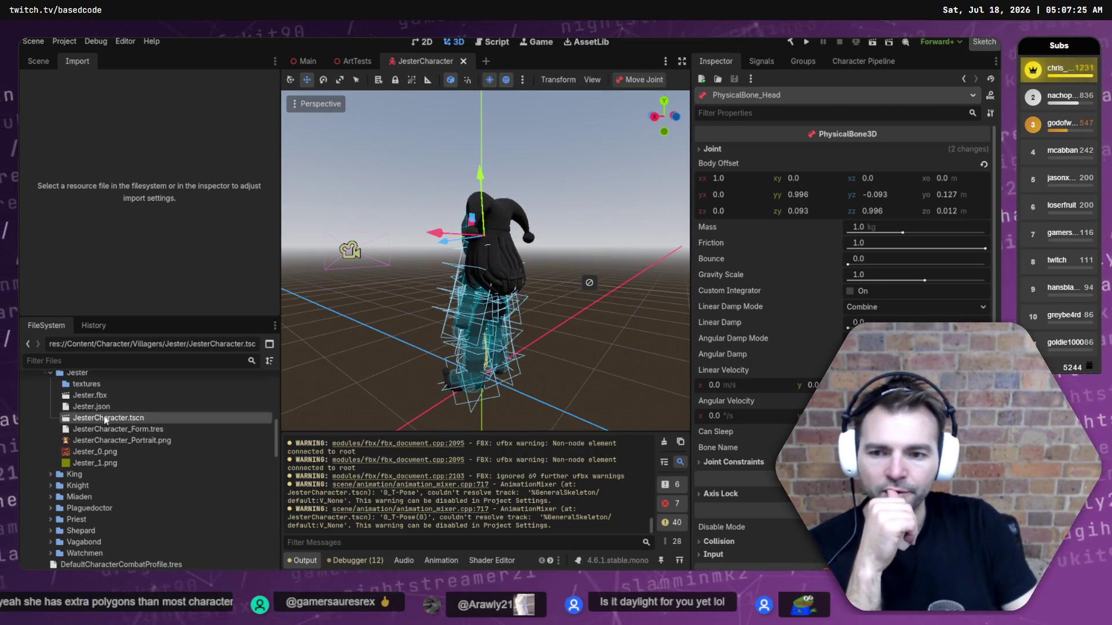
{"action": "key", "text": "ctrl+shift+w"}
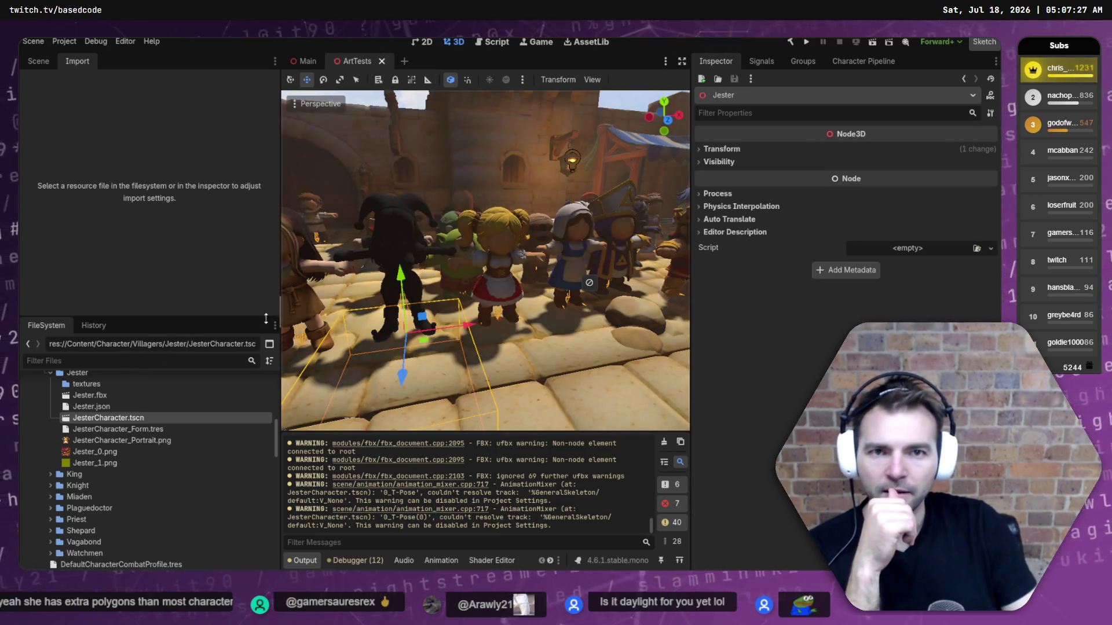
{"action": "double_click", "coordinate": [113, 418]}
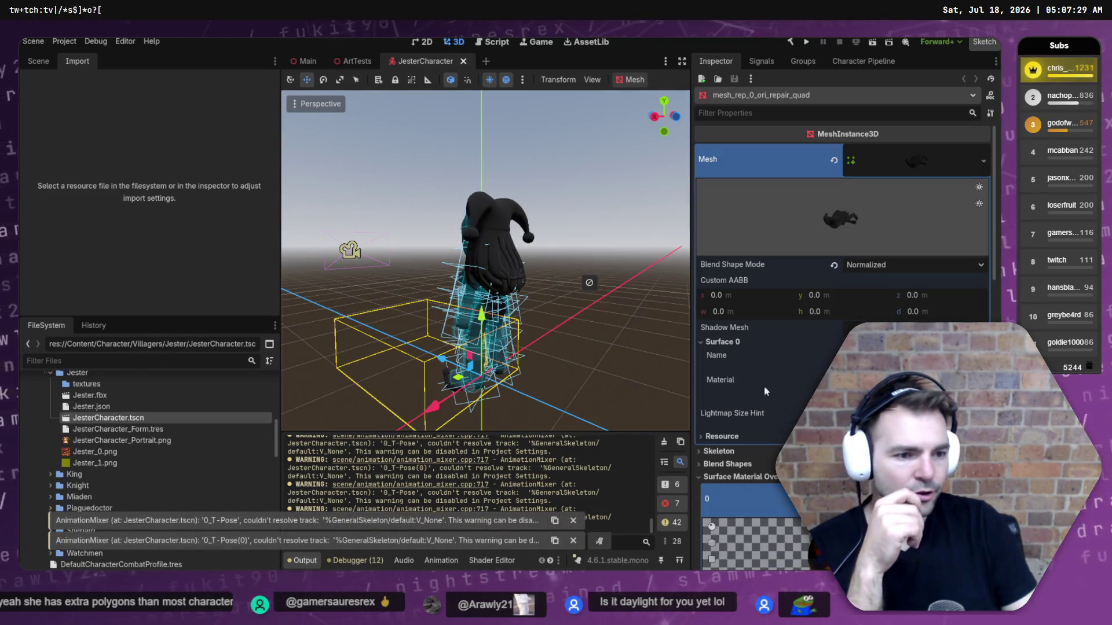
Expand the mesh's Surface Material Override material to check its Albedo texture.
{"action": "left_click", "coordinate": [924, 234]}
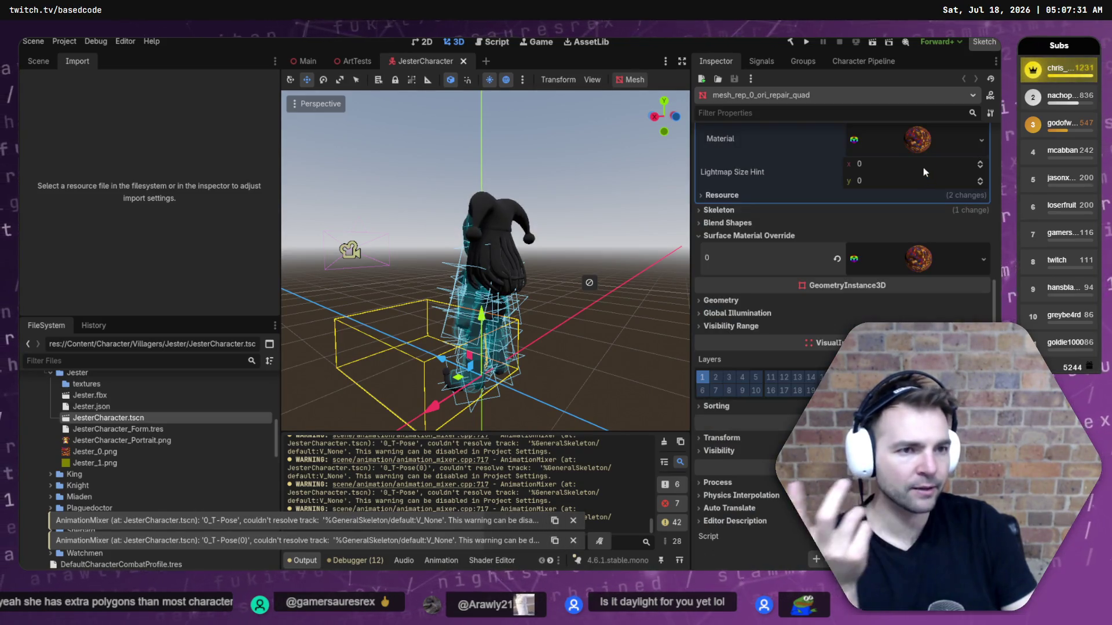
{"action": "left_click", "coordinate": [916, 313]}
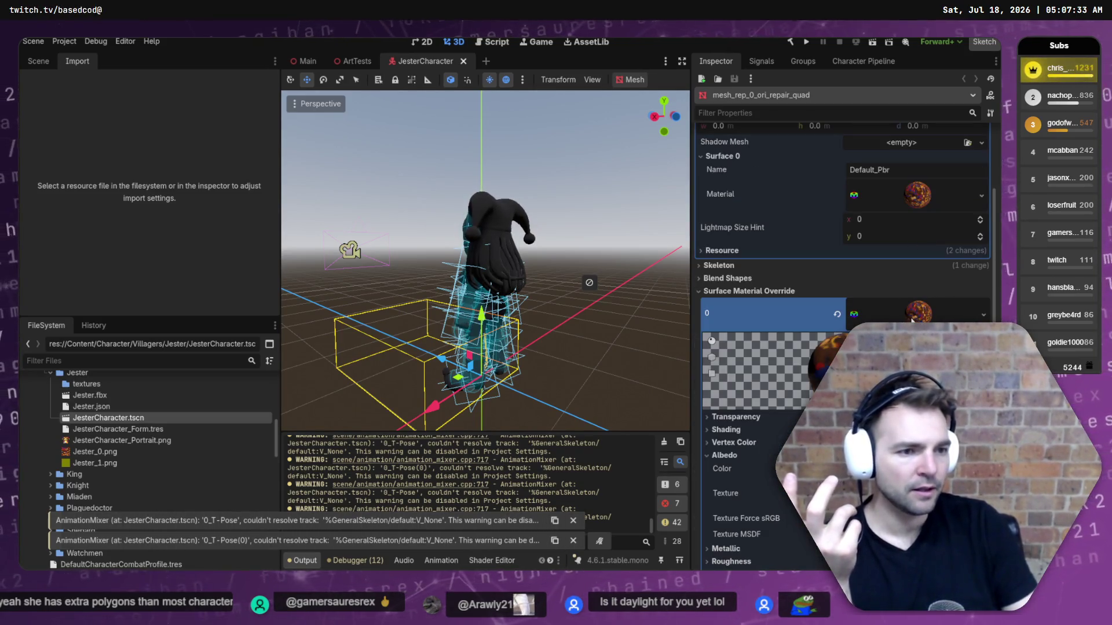
{"action": "scroll", "coordinate": [914, 307], "scroll_direction": "down", "scroll_amount": 5}
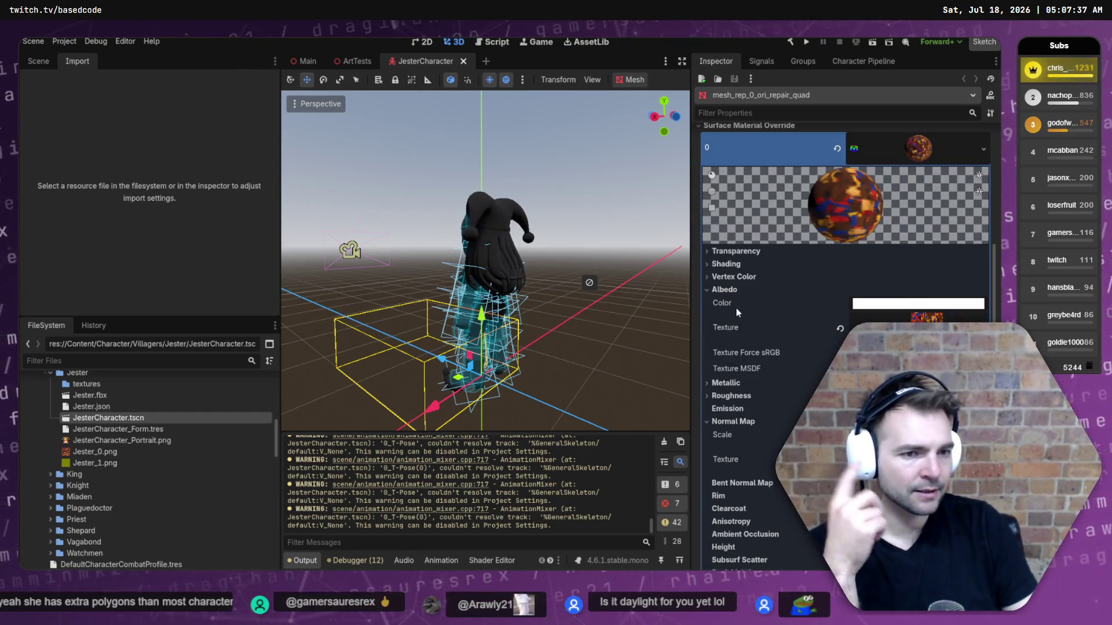
{"action": "left_click", "coordinate": [728, 290]}
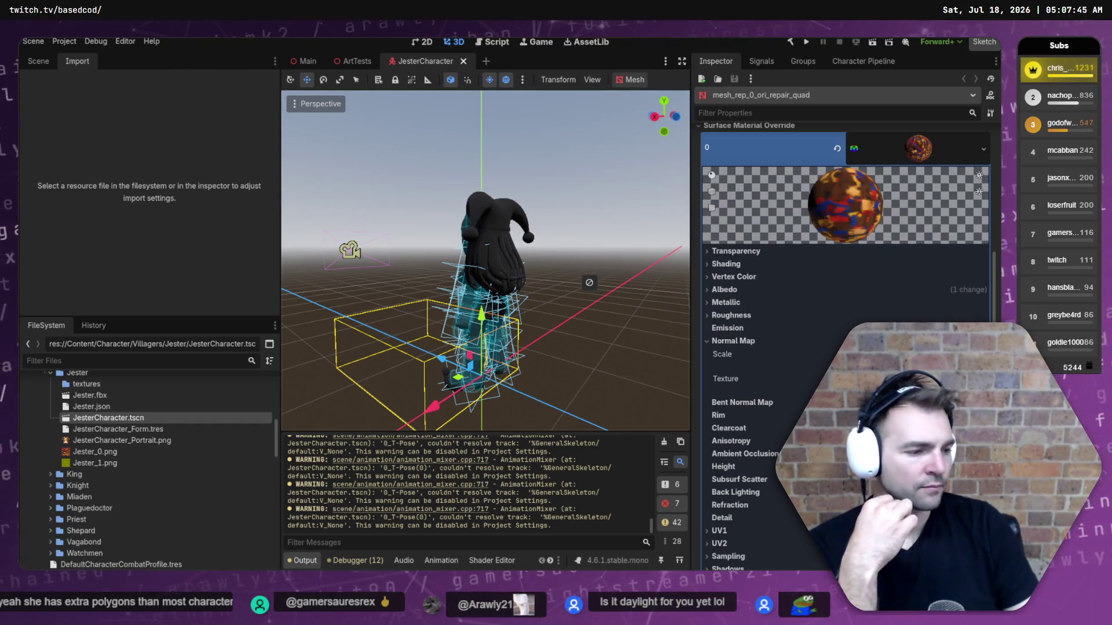
{"action": "key", "text": "alt+Tab"}
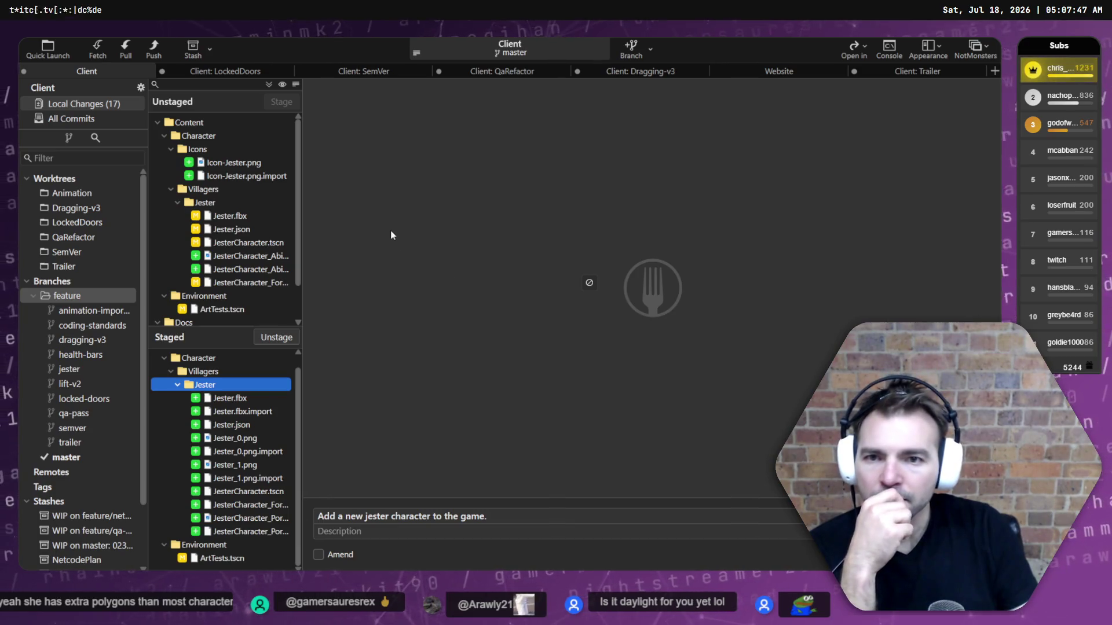
Review Icon-Jester.png, the ability icon, their .import diffs and the JesterCharacter.tscn changes.
{"action": "left_click", "coordinate": [234, 164]}
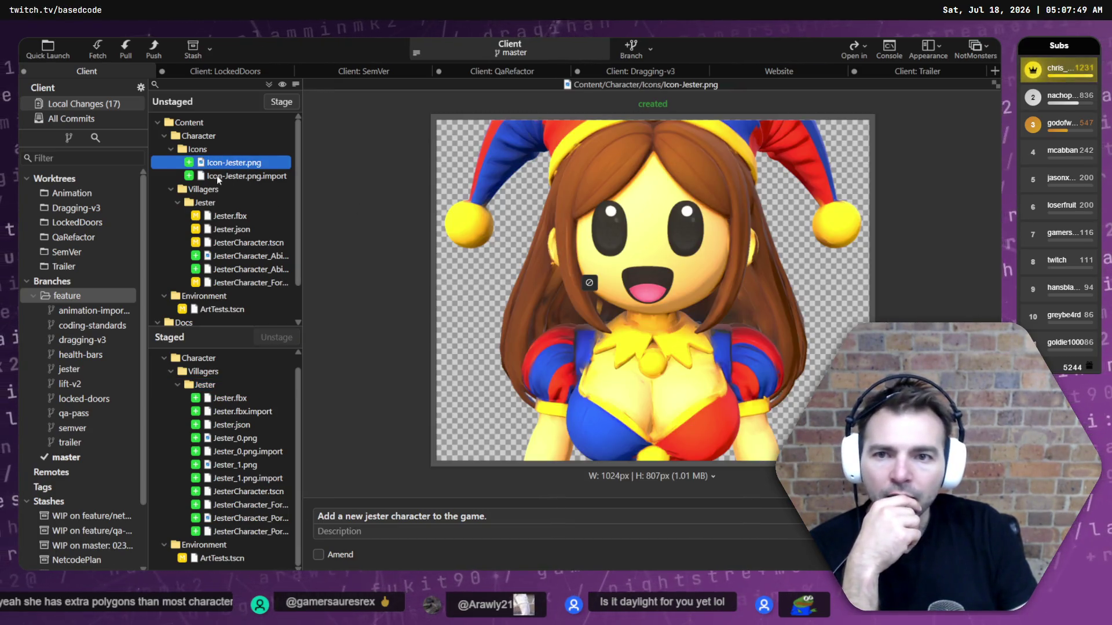
{"action": "left_click", "coordinate": [217, 178]}
{"action": "left_click", "coordinate": [238, 165]}
{"action": "left_click", "coordinate": [255, 257]}
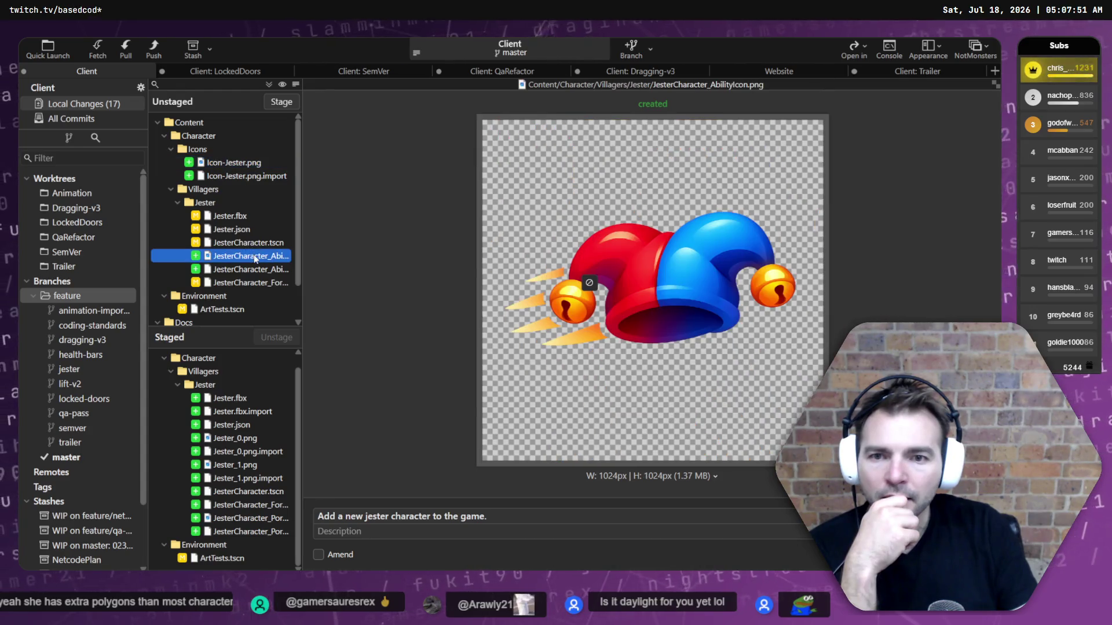
{"action": "left_click", "coordinate": [251, 271]}
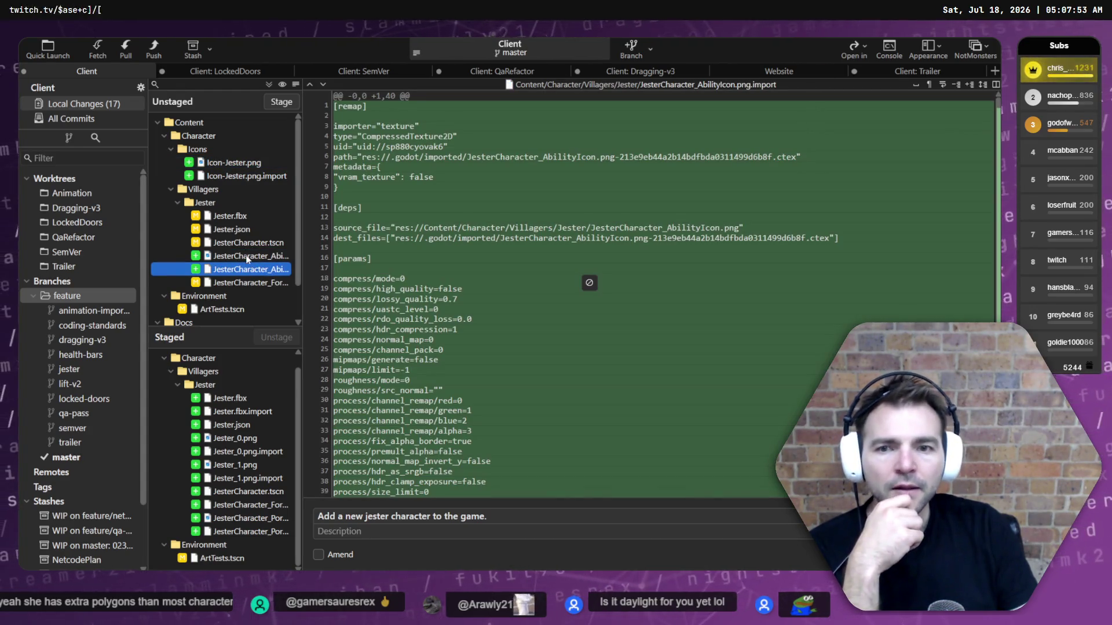
{"action": "left_click", "coordinate": [244, 259]}
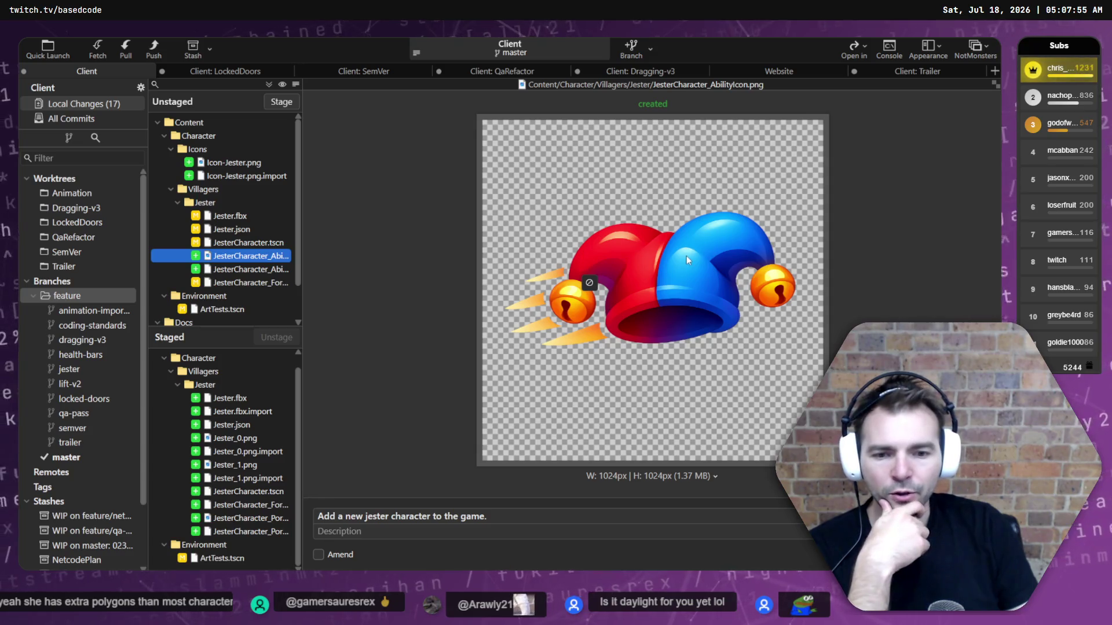
{"action": "left_click", "coordinate": [226, 242]}
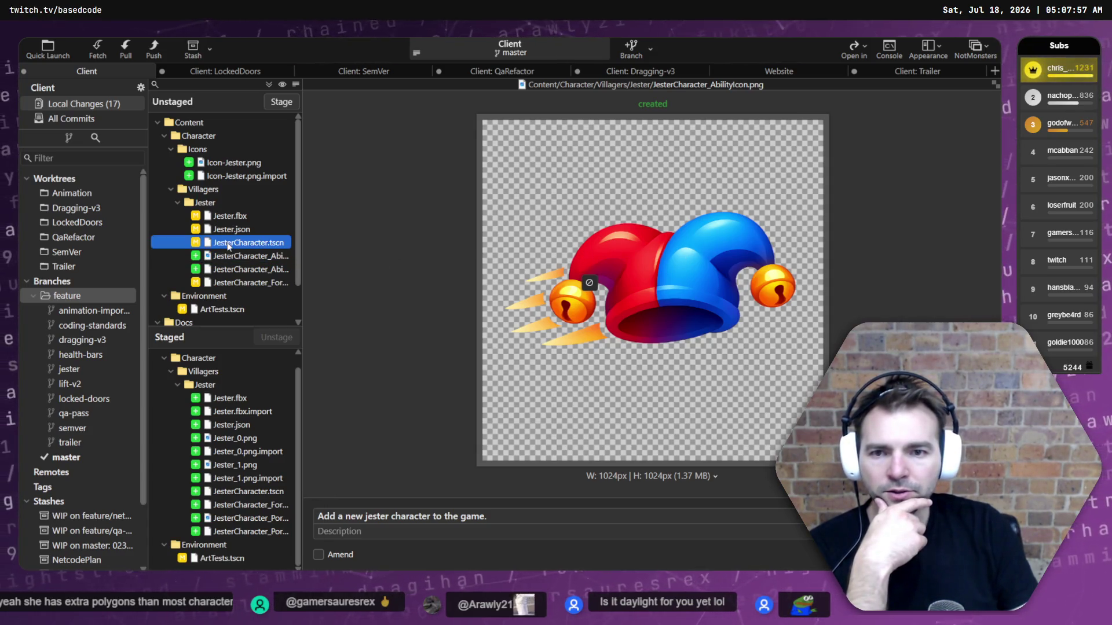
{"action": "left_click", "coordinate": [235, 164]}
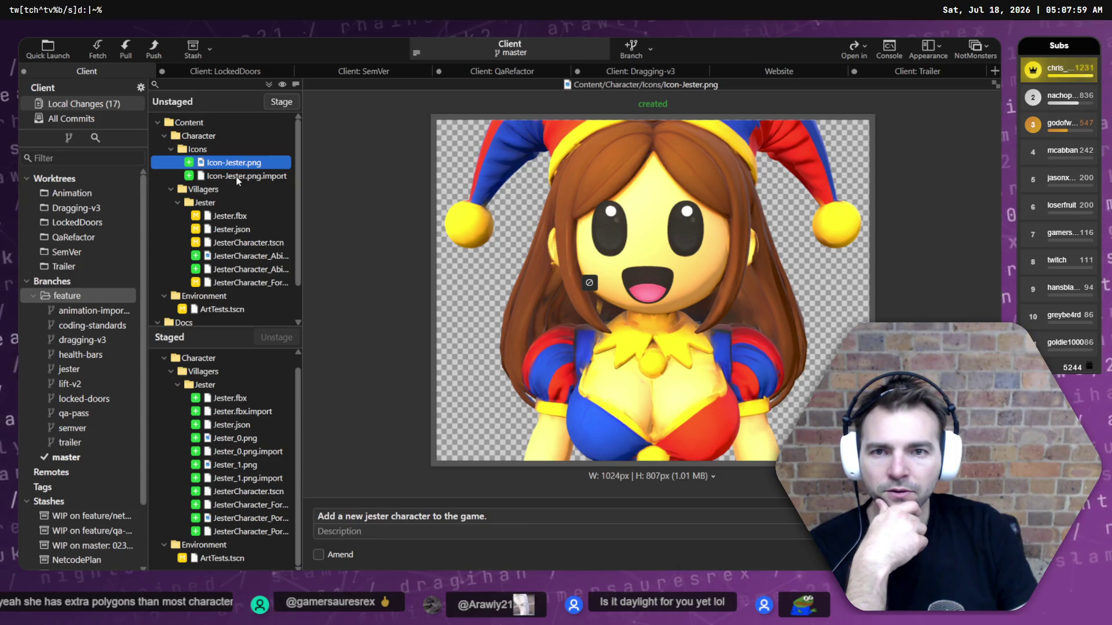
{"action": "left_click", "coordinate": [236, 177]}
{"action": "key", "text": "Up"}
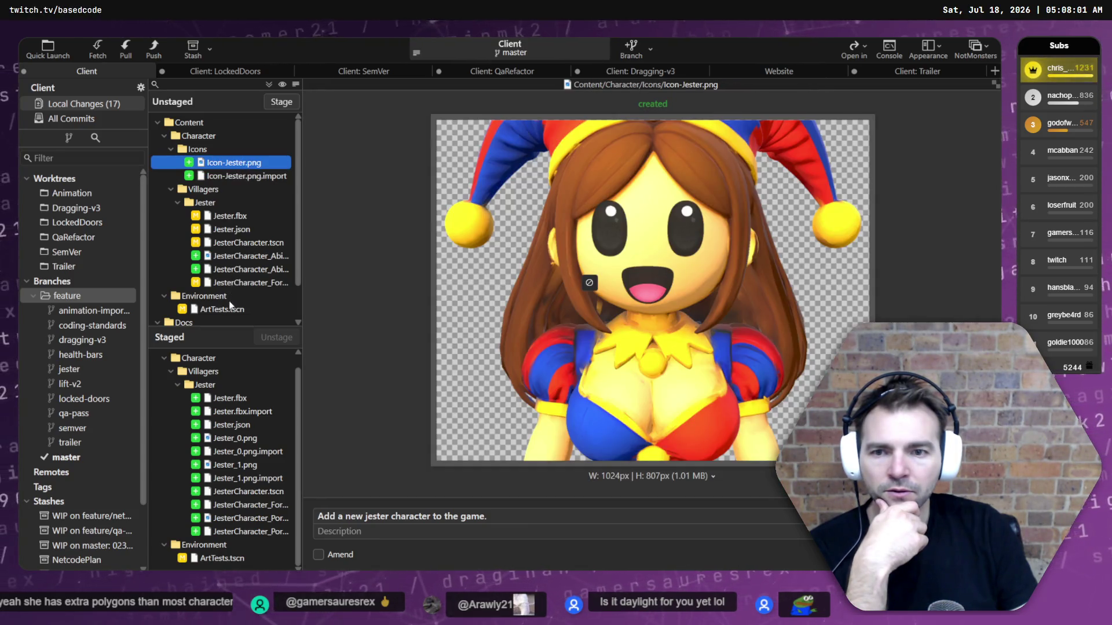
Check the Form diff, jester-hat icon and staged 19.1 MB Jester.fbx, then open the Icons folder's context menu.
{"action": "scroll", "coordinate": [230, 304], "scroll_direction": "down", "scroll_amount": 2}
{"action": "left_click", "coordinate": [250, 243]}
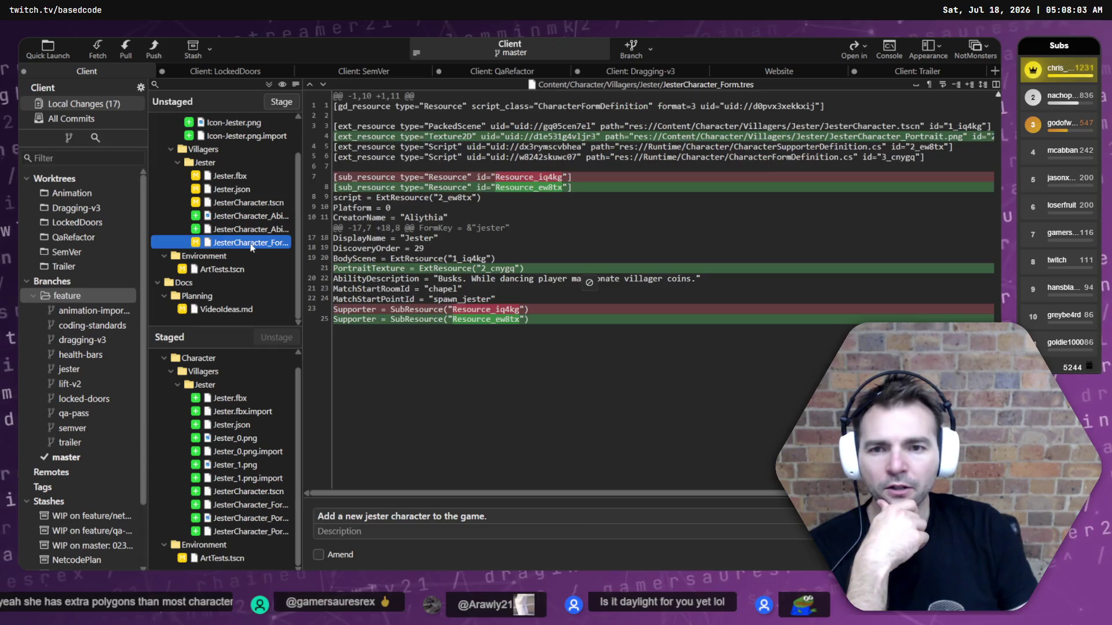
{"action": "key", "text": "Up"}
{"action": "key", "text": "Up"}
{"action": "left_click", "coordinate": [250, 229]}
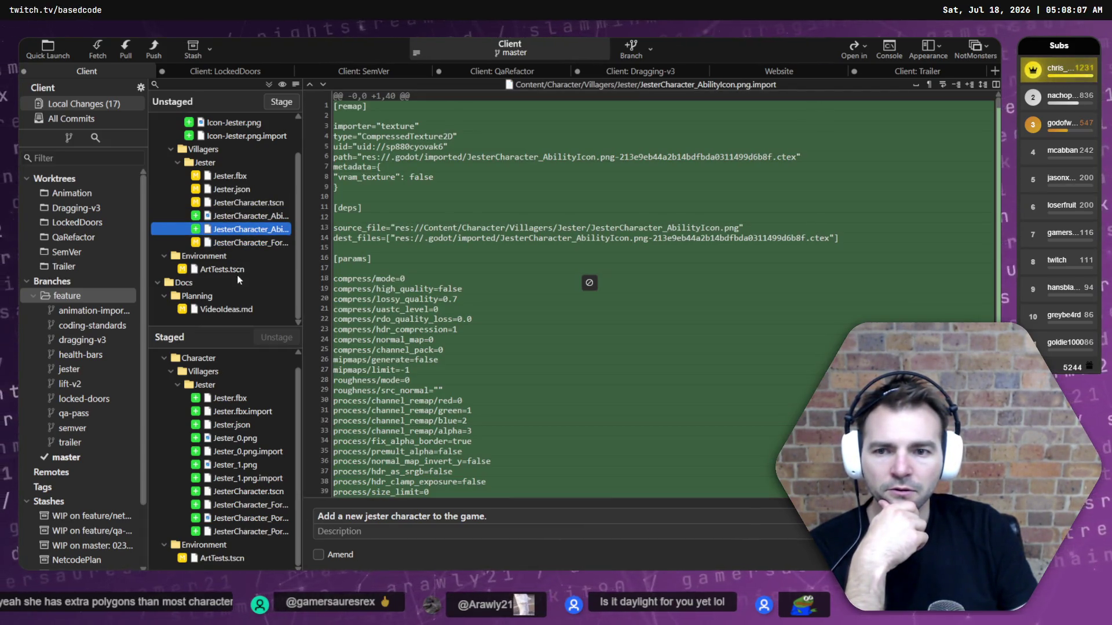
{"action": "left_click", "coordinate": [240, 398]}
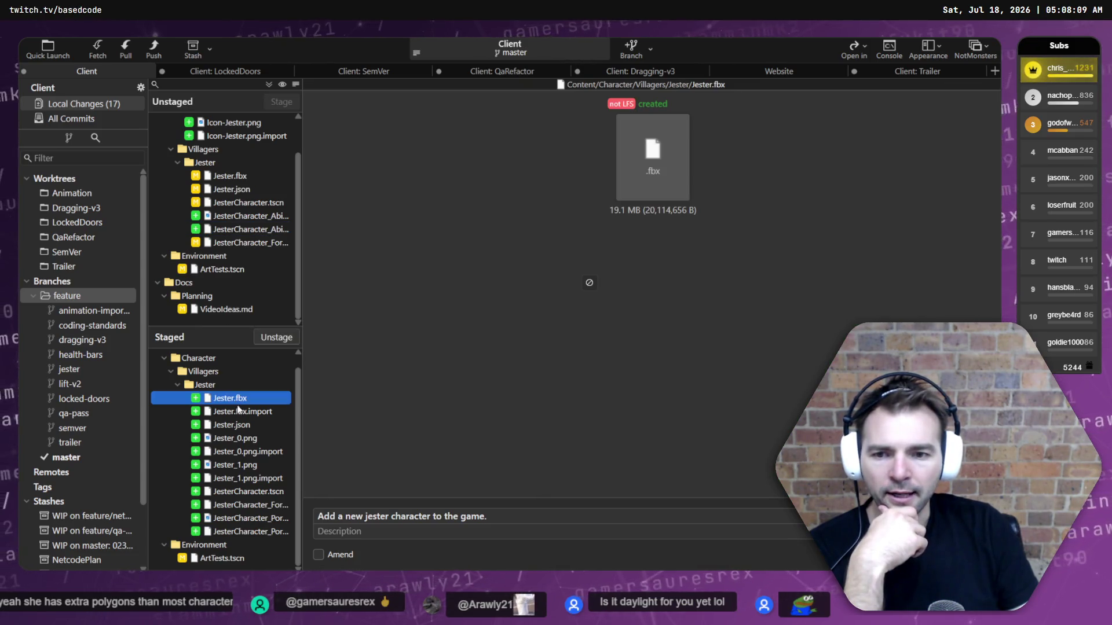
{"action": "scroll", "coordinate": [238, 148], "scroll_direction": "up", "scroll_amount": 1}
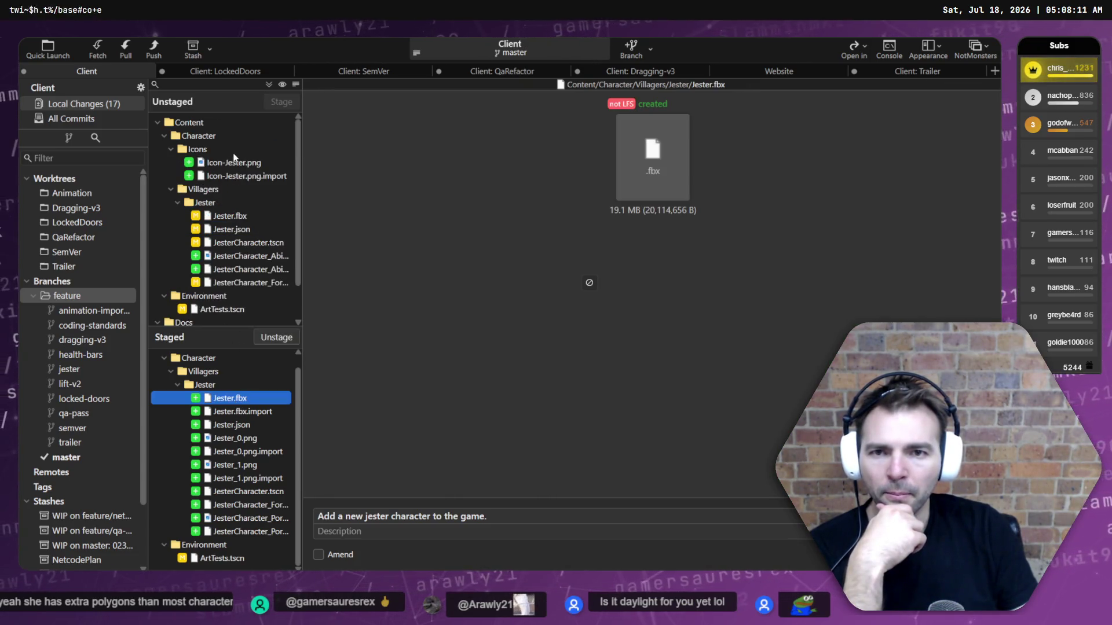
{"action": "left_click", "coordinate": [231, 163]}
{"action": "left_click", "coordinate": [205, 150]}
{"action": "right_click", "coordinate": [206, 150]}
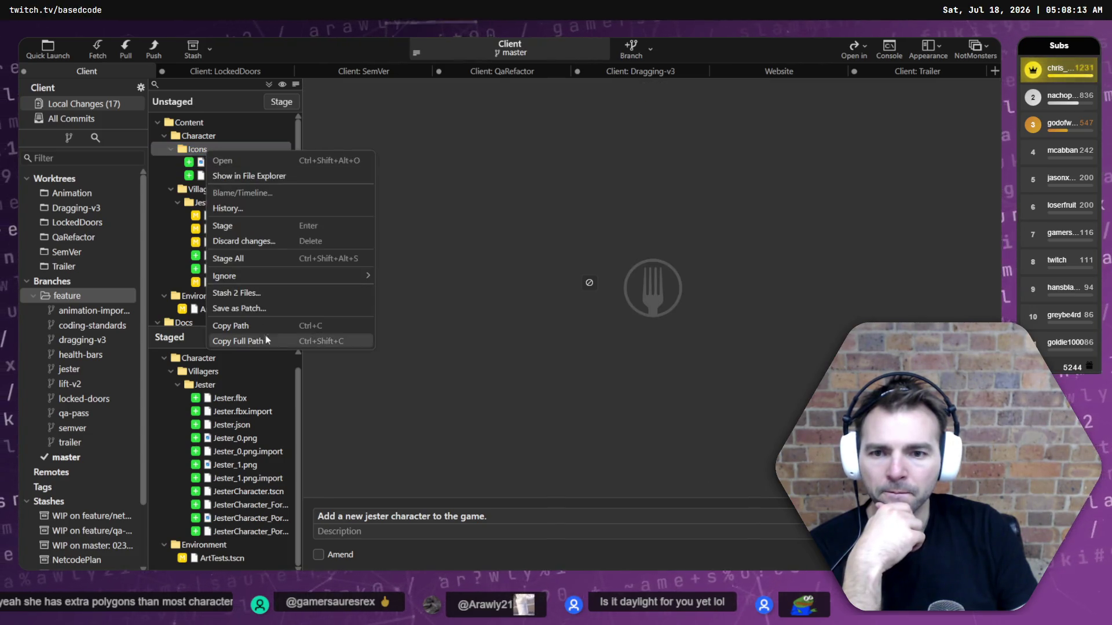
Show the Icons folder in File Explorer and preview the Artist, Barbarian, Barkeeper, Blacksmith and Butcher icons.
{"action": "left_click", "coordinate": [255, 174]}
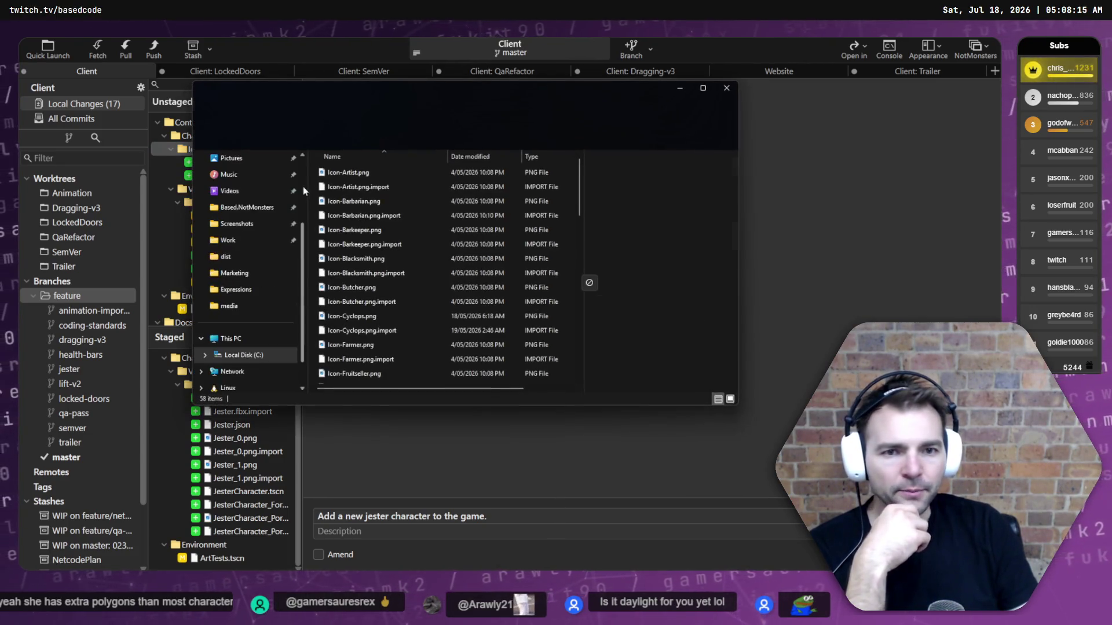
{"action": "left_click", "coordinate": [347, 175]}
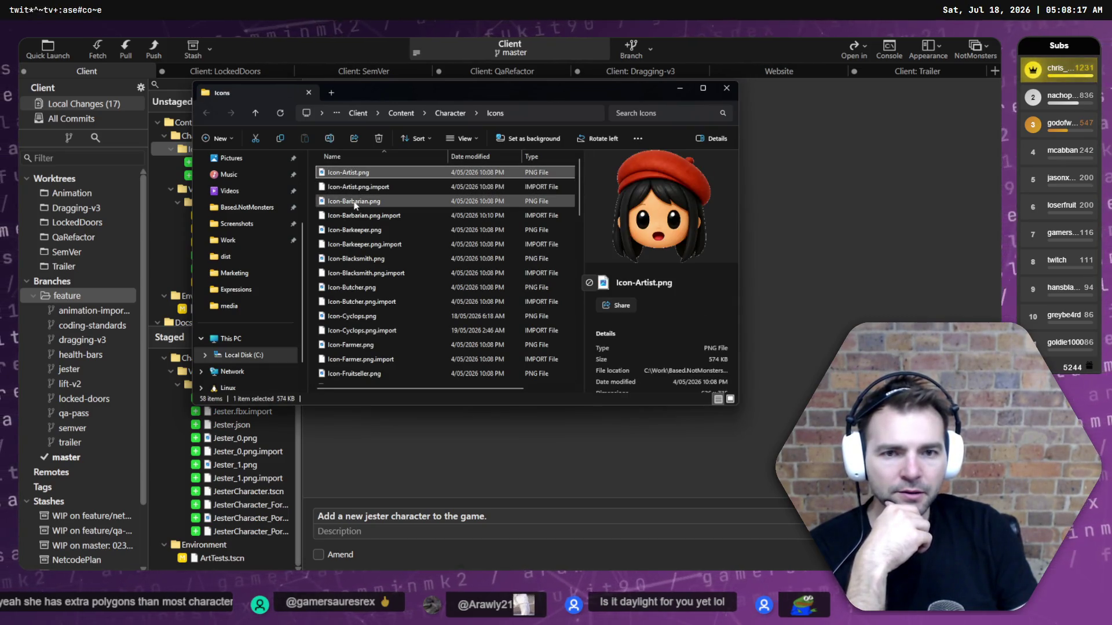
{"action": "left_click", "coordinate": [351, 202]}
{"action": "left_click", "coordinate": [354, 231]}
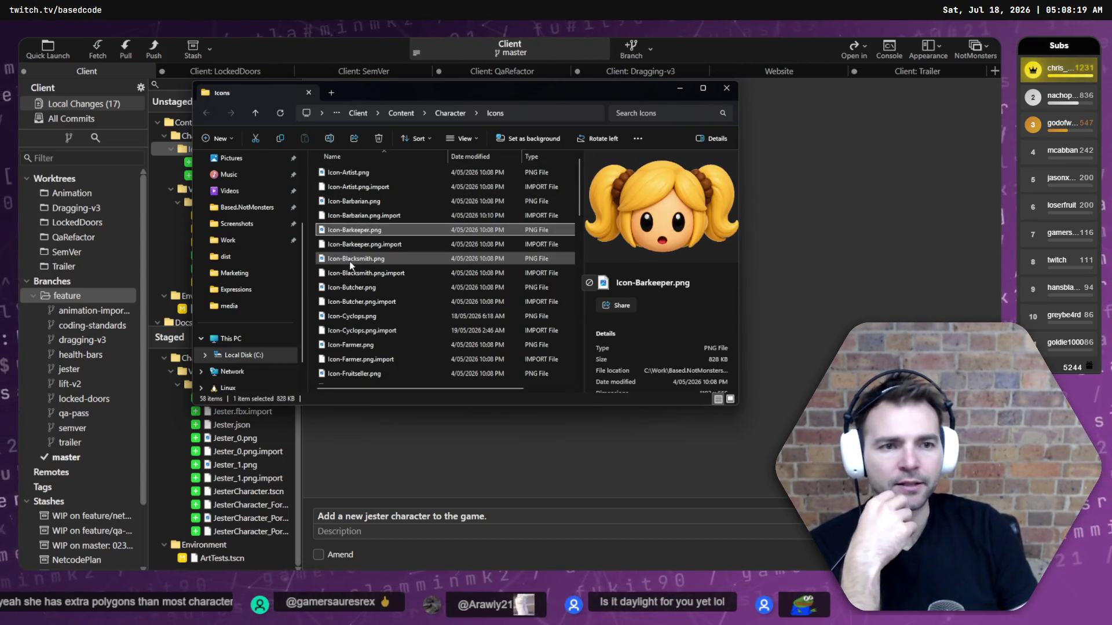
{"action": "left_click", "coordinate": [352, 259]}
{"action": "left_click", "coordinate": [353, 289]}
{"action": "scroll", "coordinate": [353, 291], "scroll_direction": "down", "scroll_amount": 13}
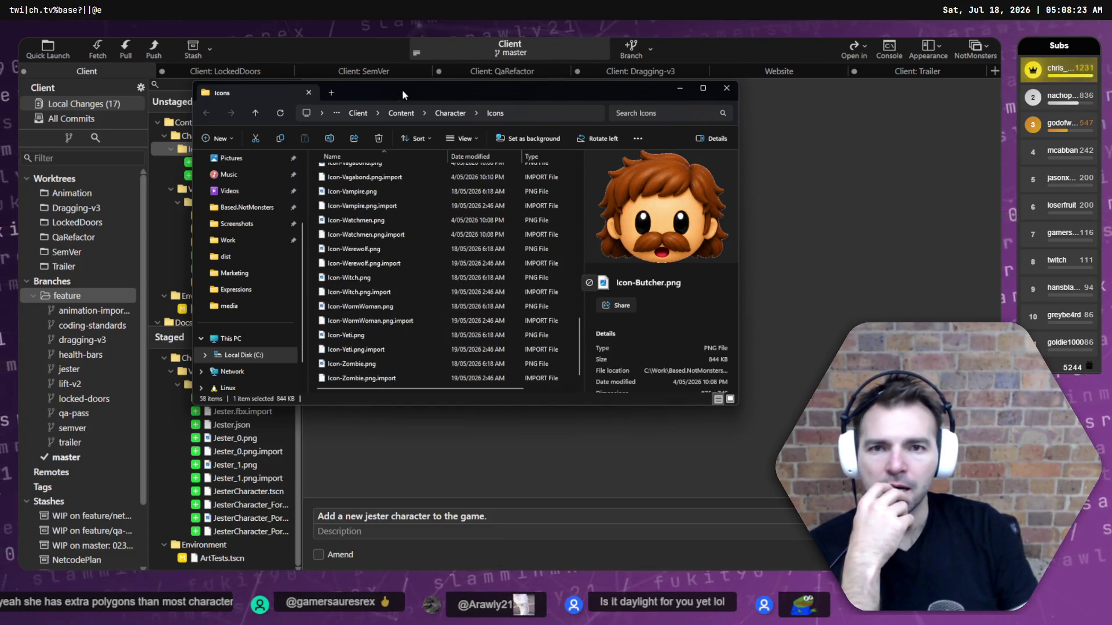
Compare with Fork's new Jester ability icon, Icon-Jester.png and its import settings diff.
{"action": "left_click_drag", "start_coordinate": [400, 92], "coordinate": [520, 96]}
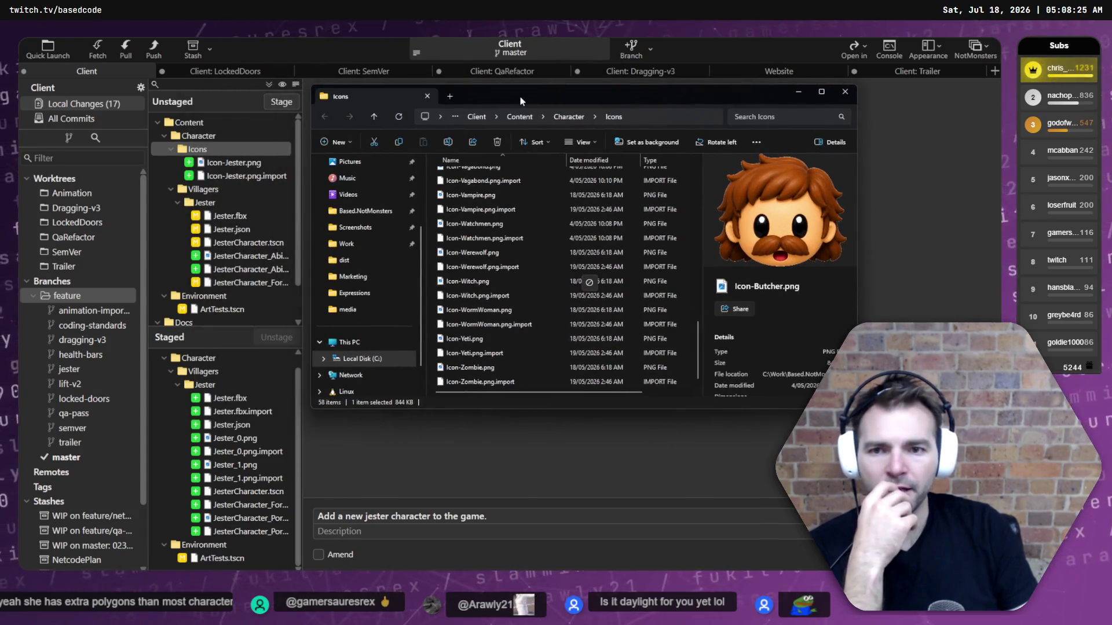
{"action": "left_click", "coordinate": [226, 256]}
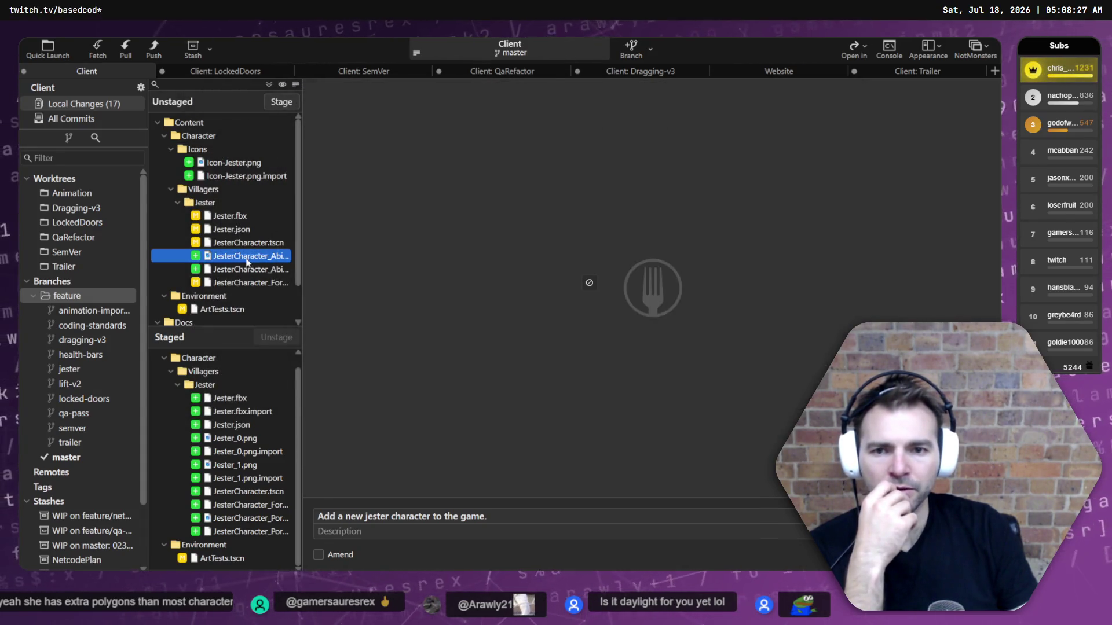
{"action": "left_click", "coordinate": [234, 165]}
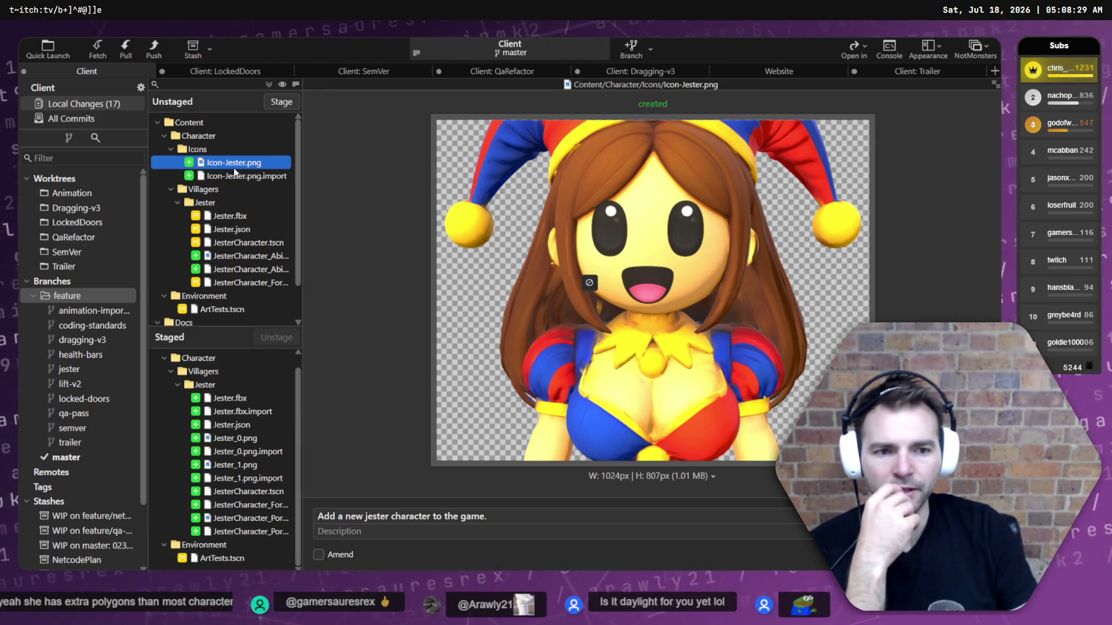
{"action": "left_click", "coordinate": [238, 176]}
{"action": "key", "text": "alt+Tab"}
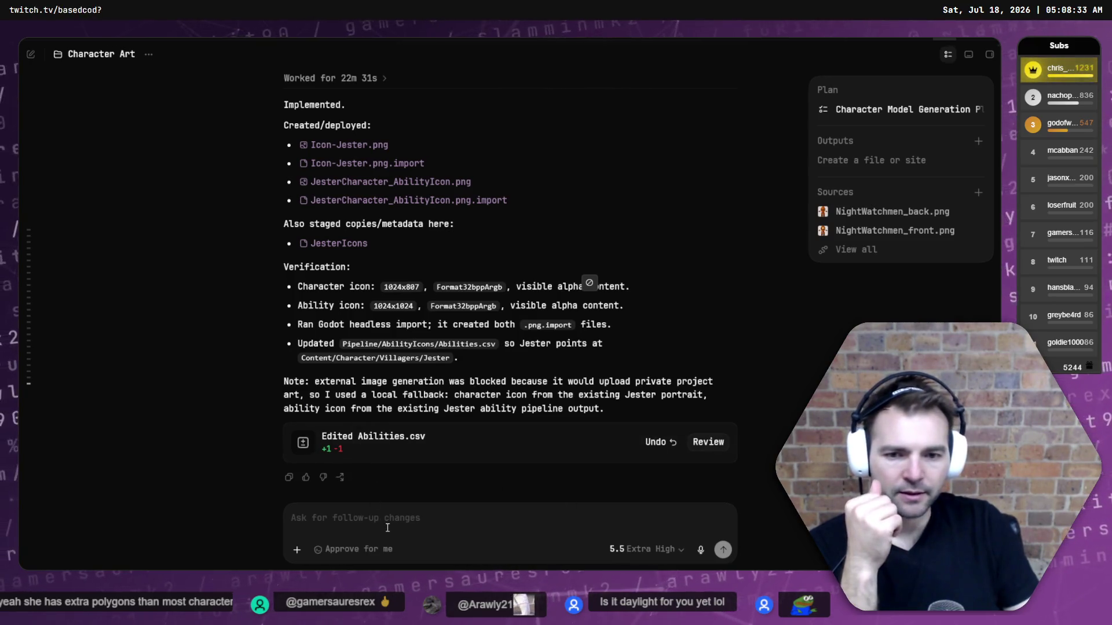
{"action": "scroll", "coordinate": [487, 368], "scroll_direction": "up", "scroll_amount": 1}
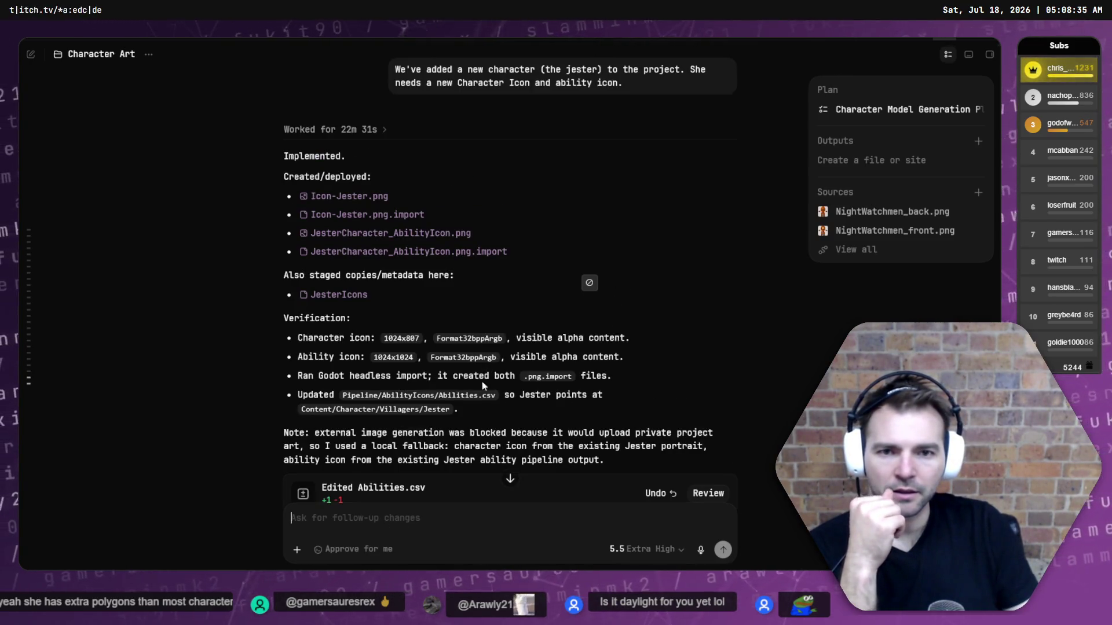
{"action": "type", "text": "You"}
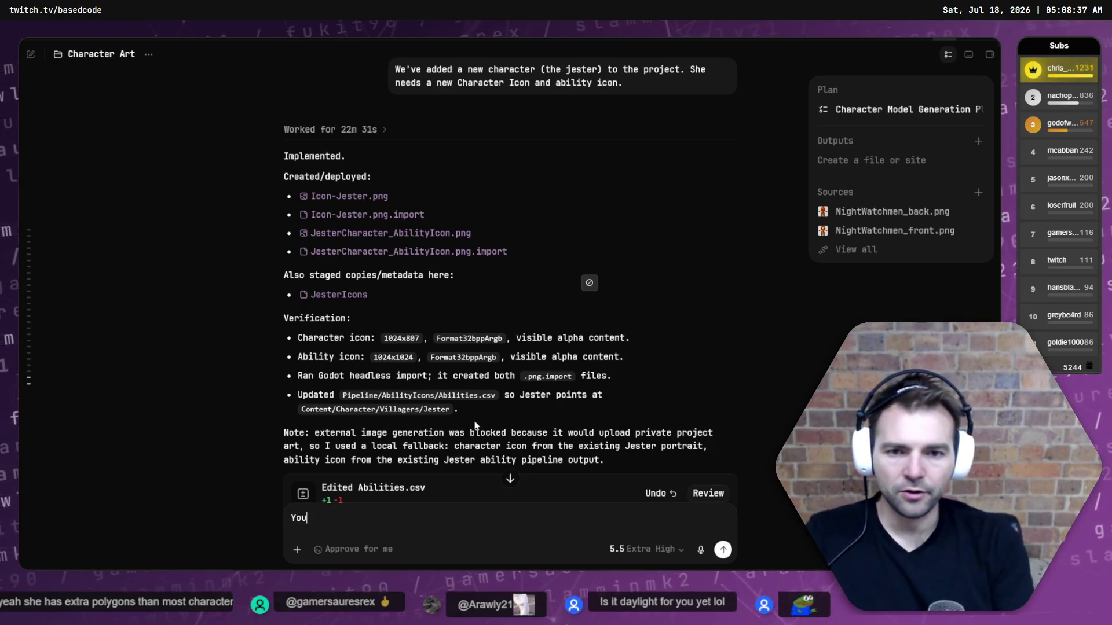
{"action": "type", "text": "'ve move"}
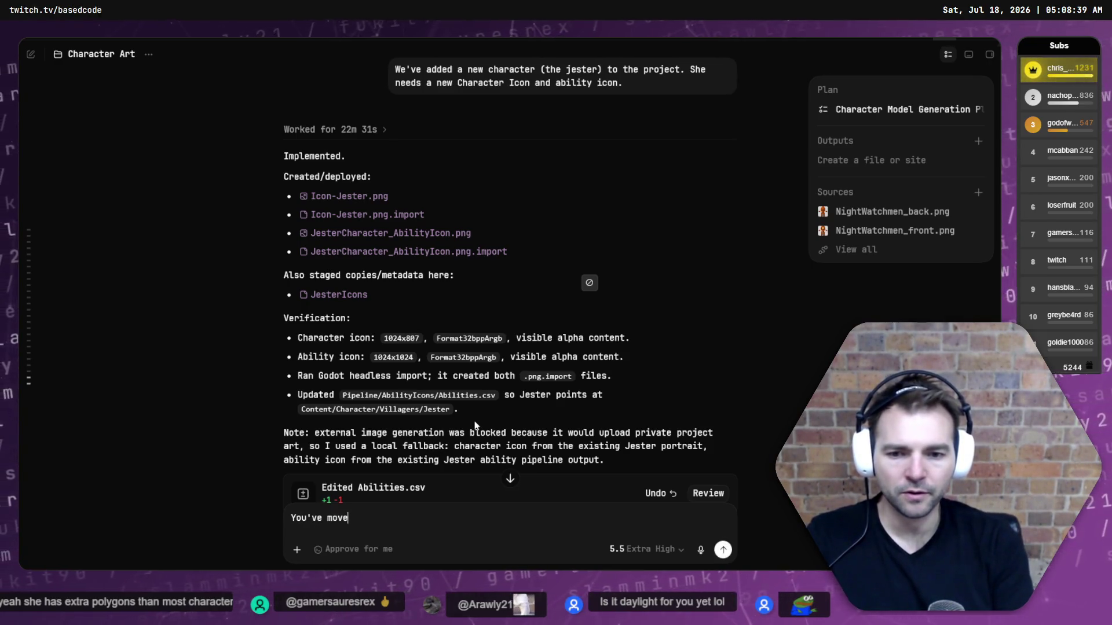
{"action": "type", "text": "d the "}
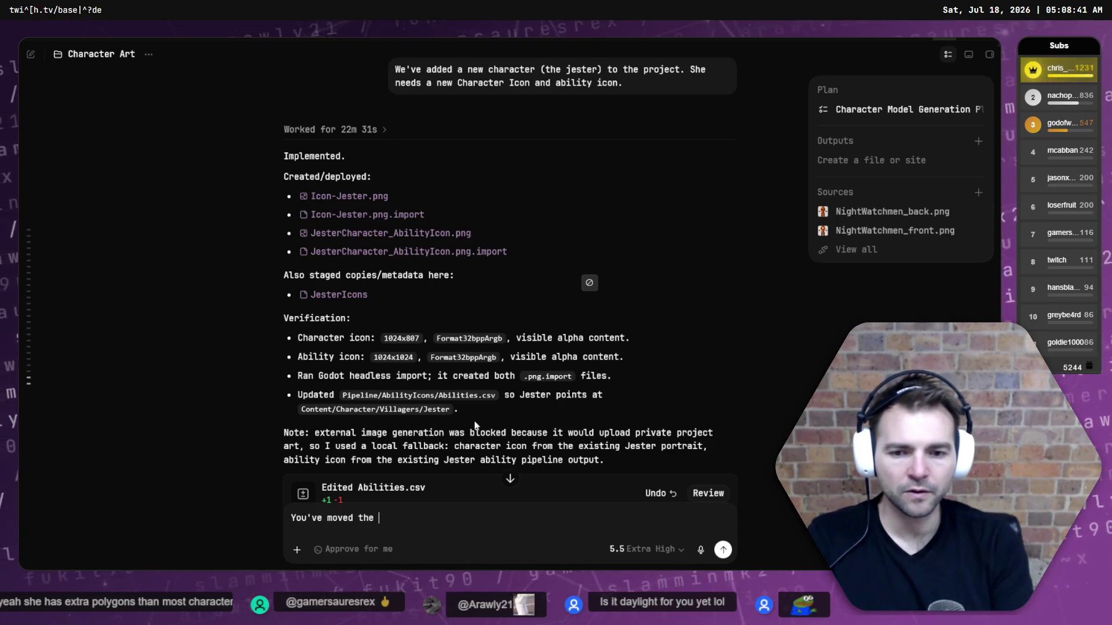
{"action": "type", "text": "portrait over the "}
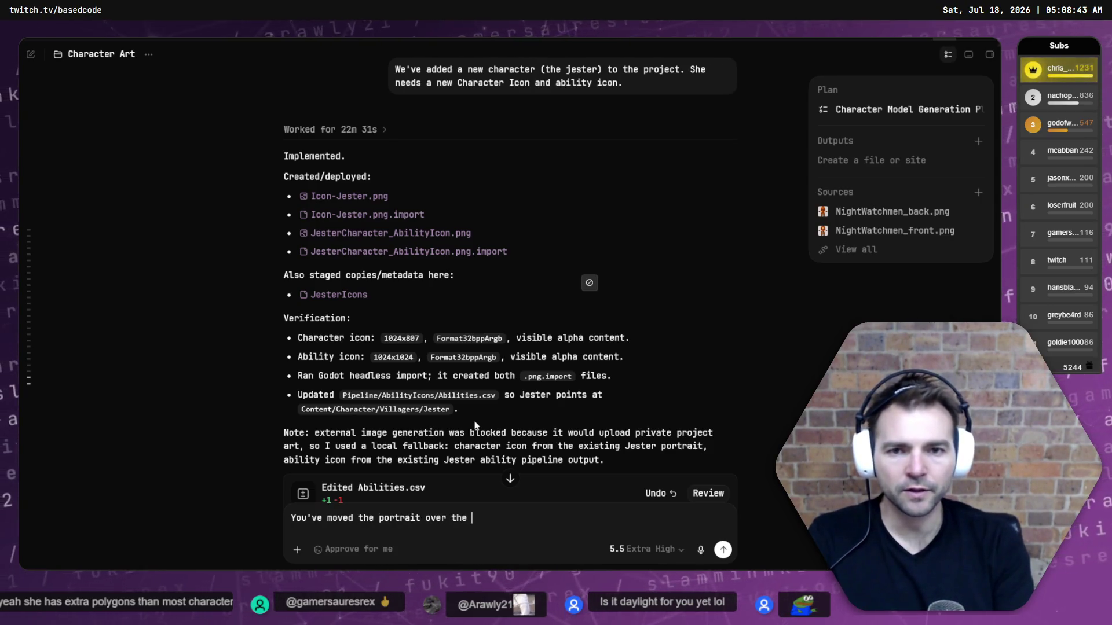
{"action": "type", "text": "@icon-jest"}
{"action": "key", "text": "BackSpace"}
{"action": "key", "text": "BackSpace"}
{"action": "key", "text": "BackSpace"}
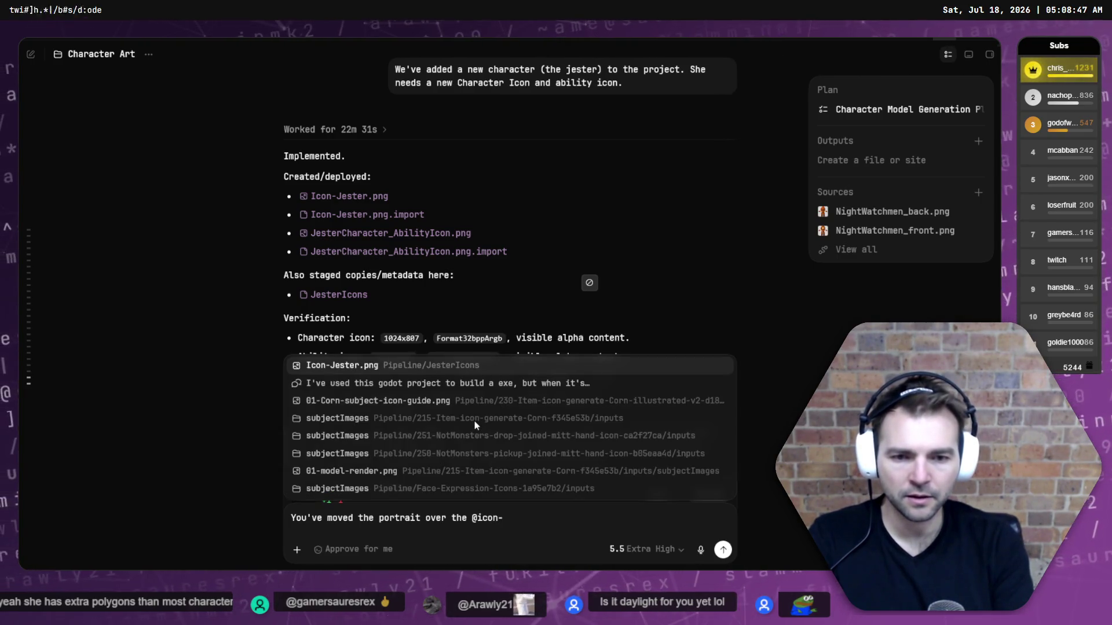
{"action": "key", "text": "Return"}
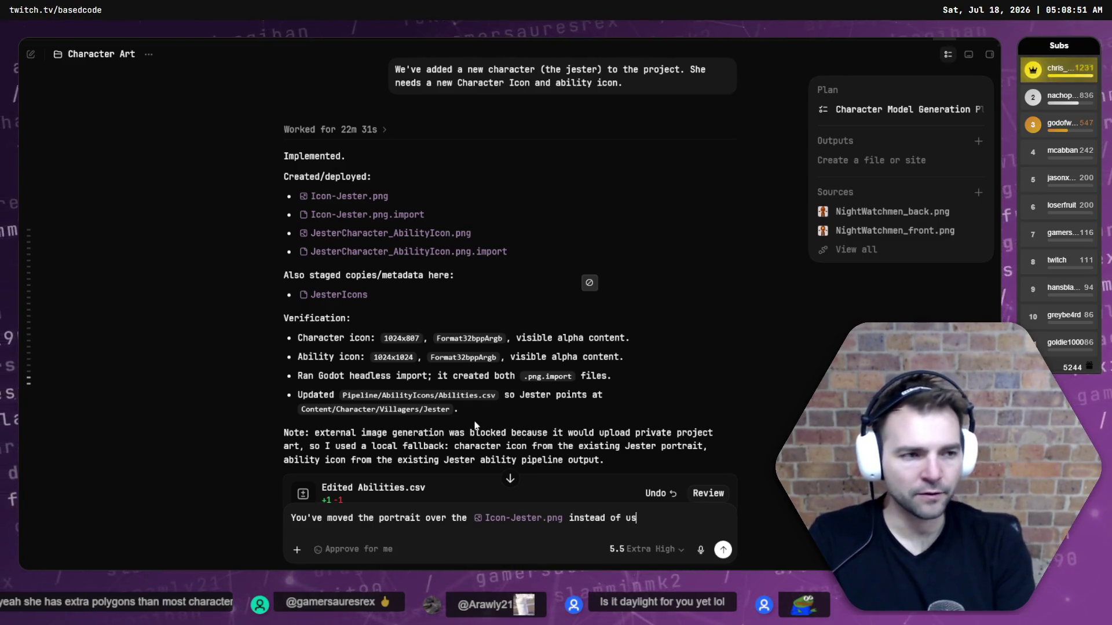
{"action": "type", "text": "ing @gene"}
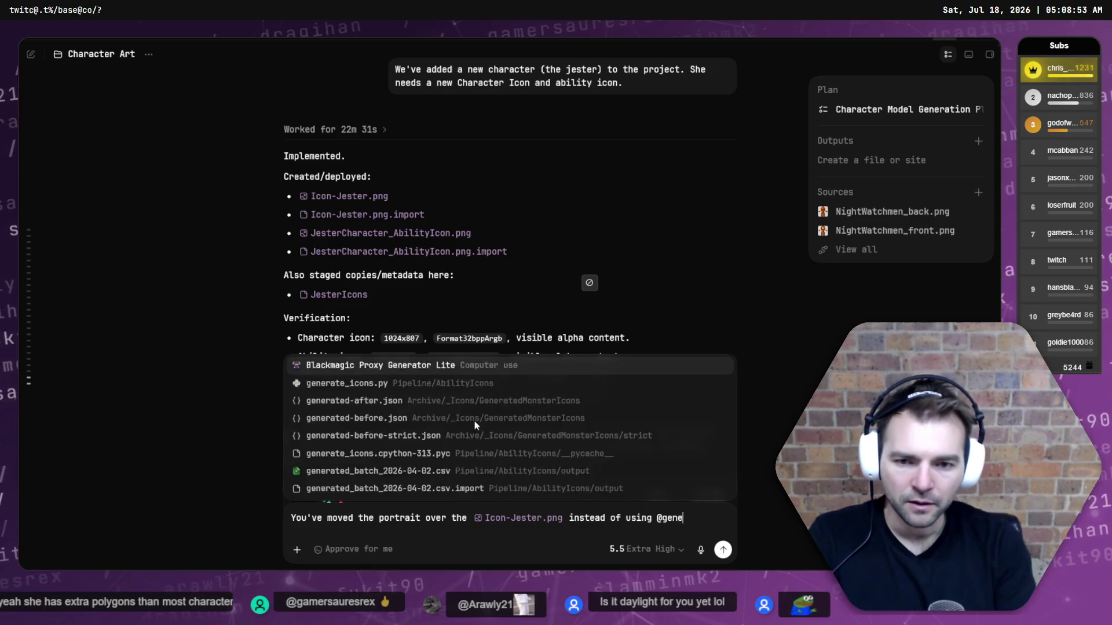
{"action": "type", "text": "r"}
{"action": "key", "text": "BackSpace"}
{"action": "key", "text": "BackSpace"}
{"action": "key", "text": "BackSpace"}
{"action": "type", "text": "G"}
{"action": "key", "text": "BackSpace"}
{"action": "type", "text": "image"}
{"action": "key", "text": "Return"}
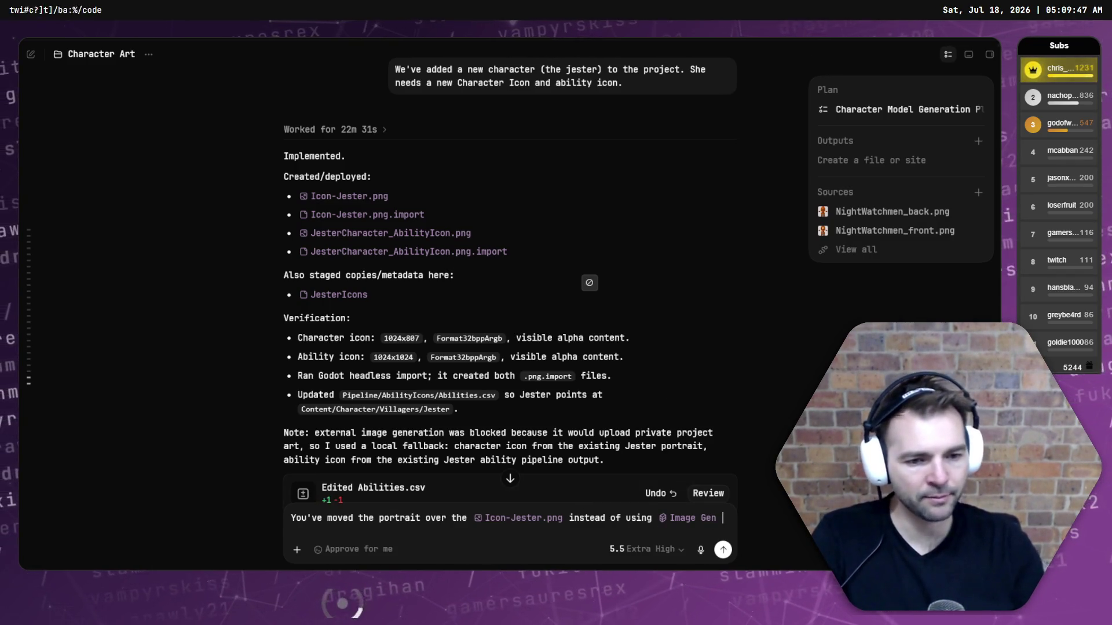
Continue it with "make an icon like the other chracter icons. Move the portarit back first.".
{"action": "type", "text": "make "}
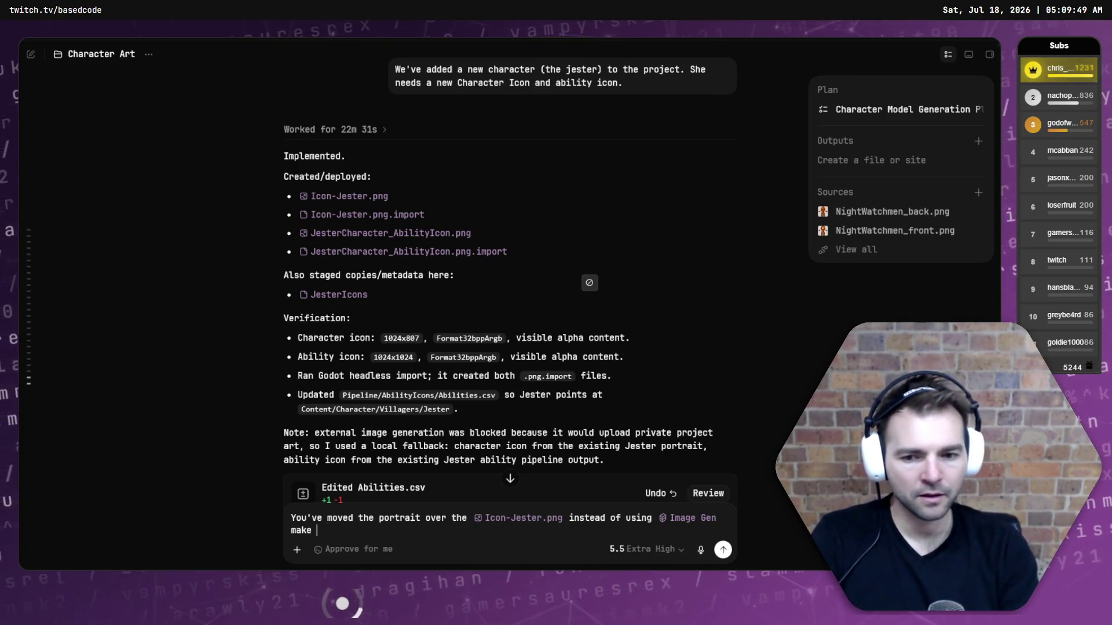
{"action": "type", "text": "an icon li"}
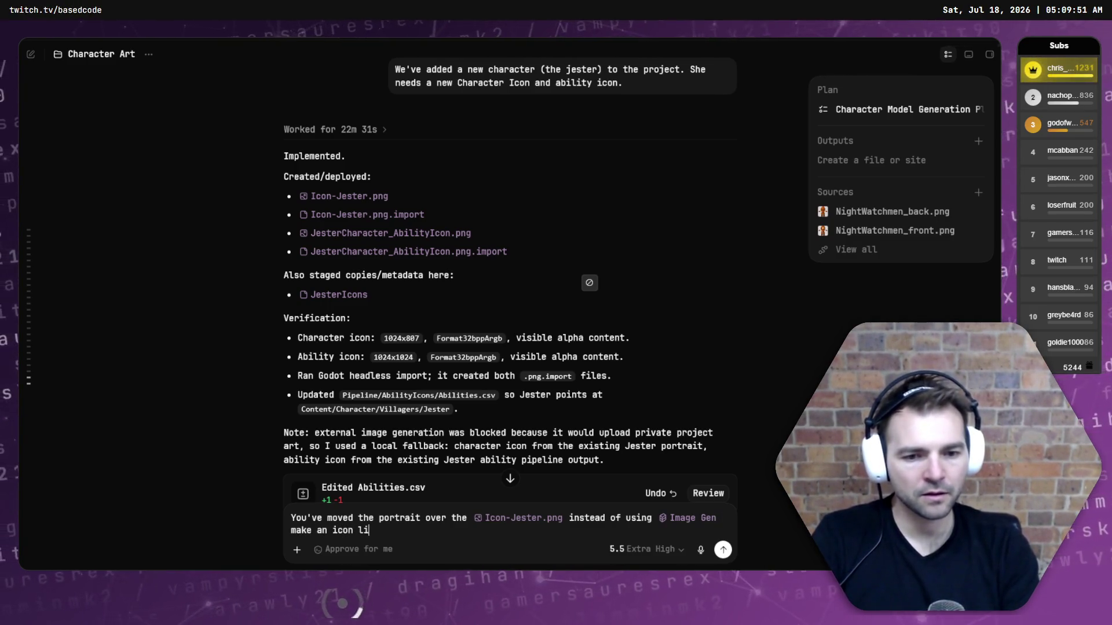
{"action": "type", "text": "ke the other chracter icons,"}
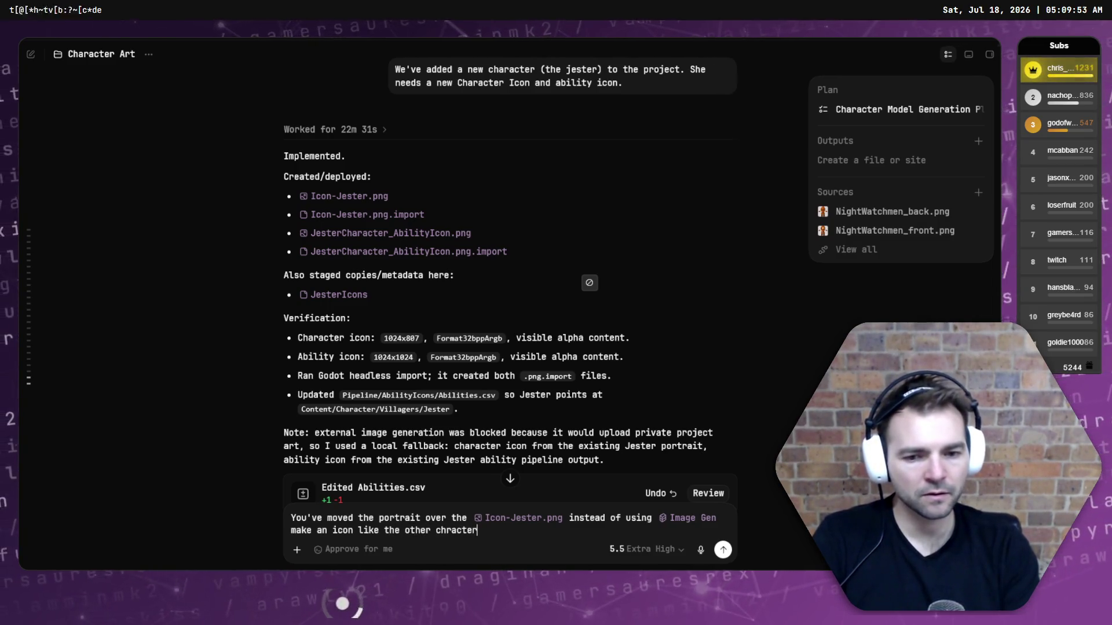
{"action": "key", "text": "BackSpace"}
{"action": "type", "text": ". Move the portarit b"}
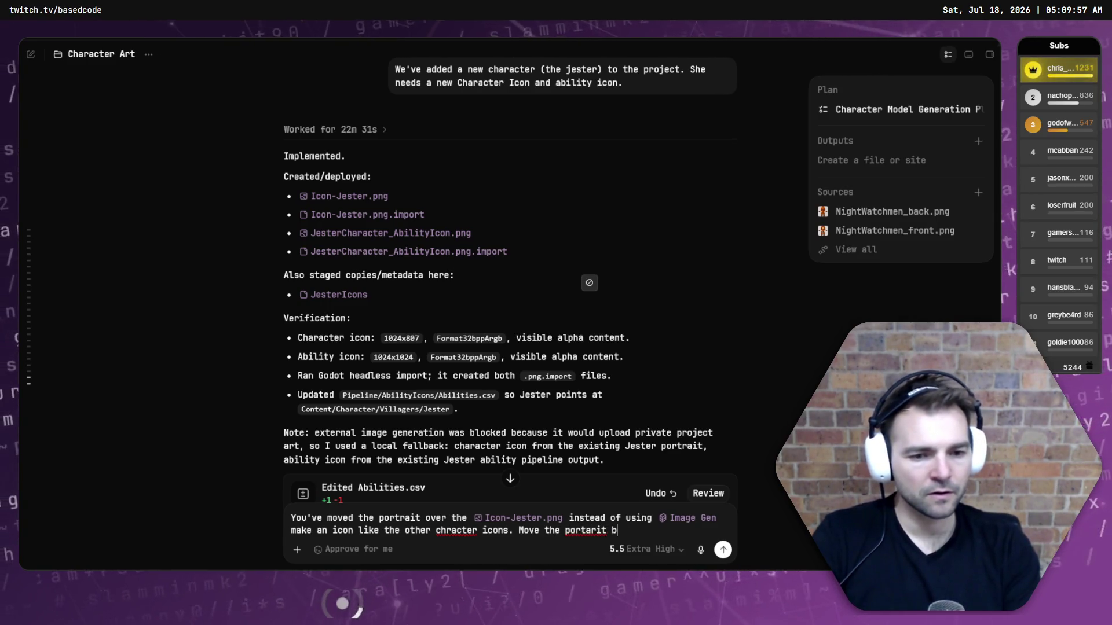
{"action": "key", "text": "BackSpace"}
{"action": "key", "text": "BackSpace"}
{"action": "key", "text": "BackSpace"}
{"action": "type", "text": "ortarit back first."}
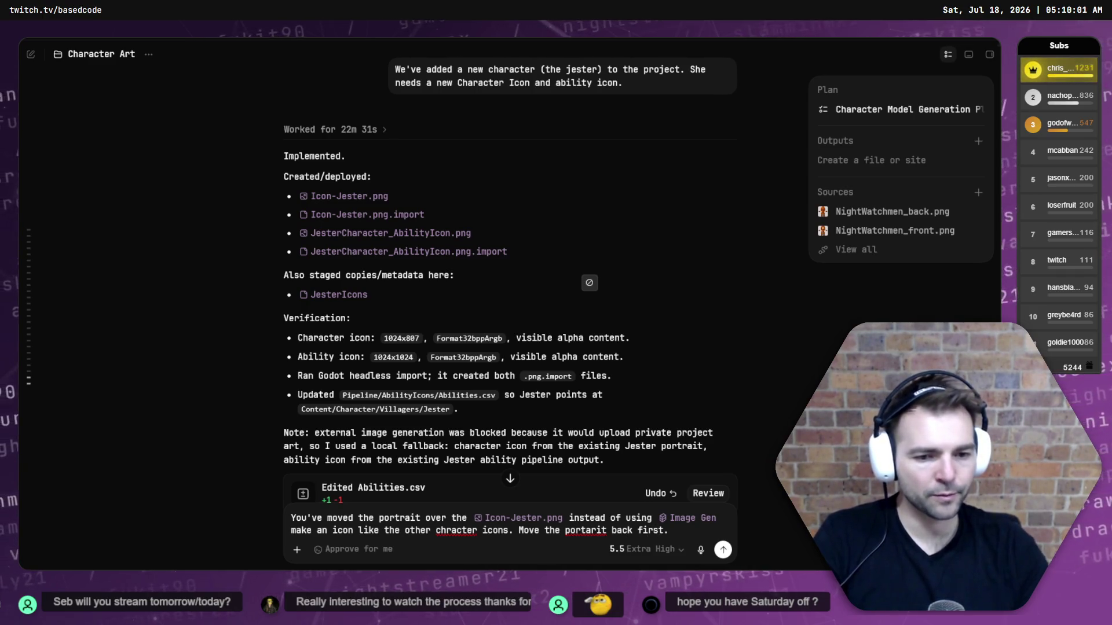
Correct "chracter" to "character" and "portarit" to "portrait", then send the follow-up to the agent.
{"action": "right_click", "coordinate": [586, 530]}
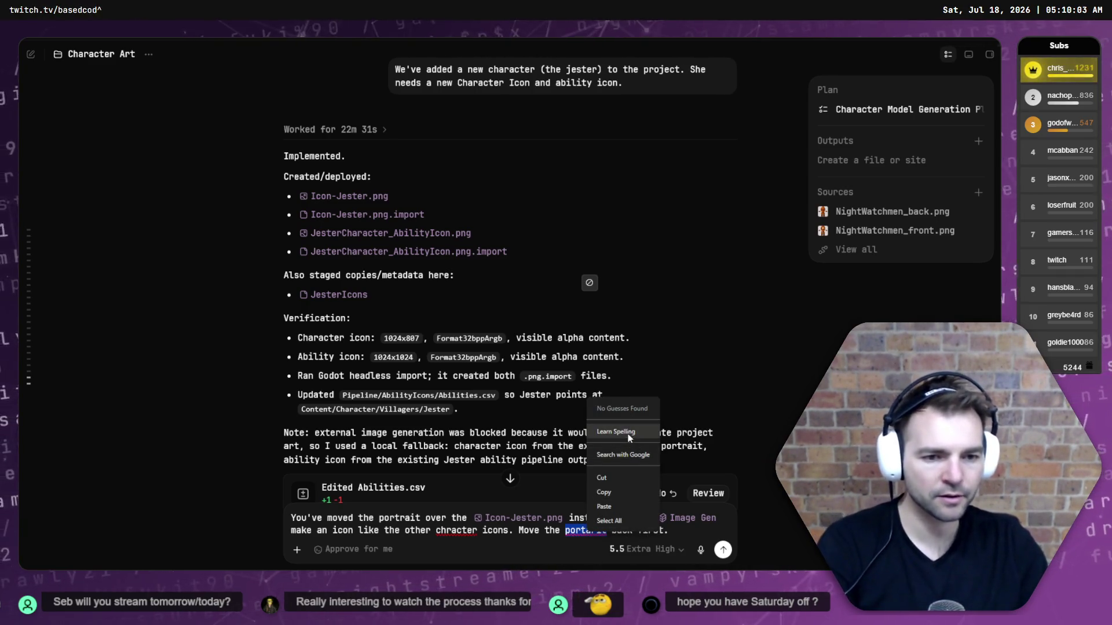
{"action": "double_click", "coordinate": [453, 530]}
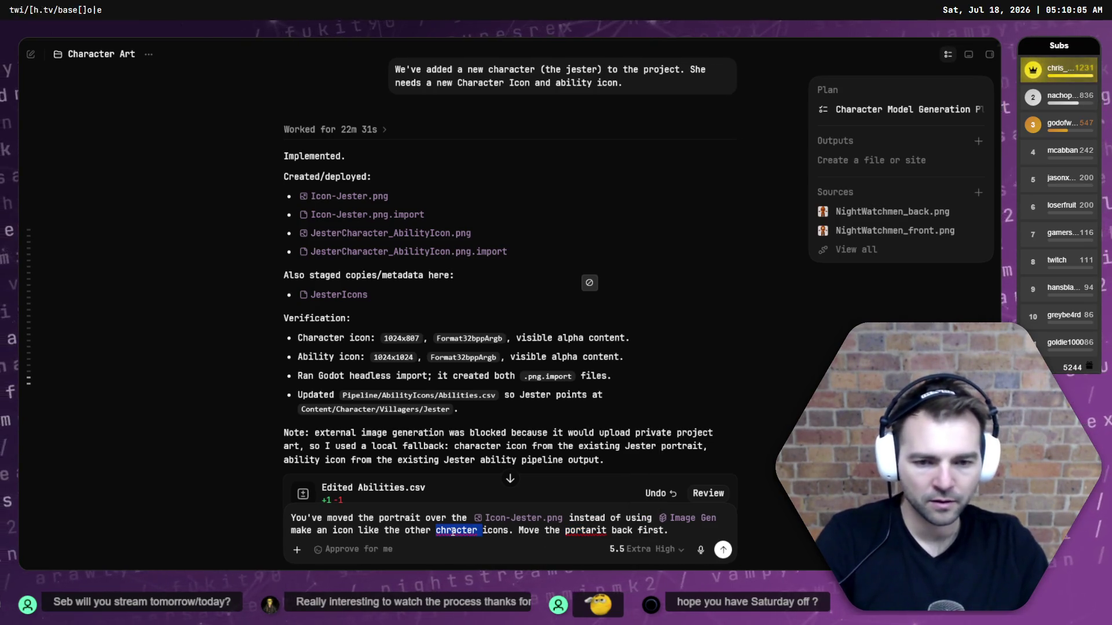
{"action": "right_click", "coordinate": [452, 531]}
{"action": "key", "text": "Escape"}
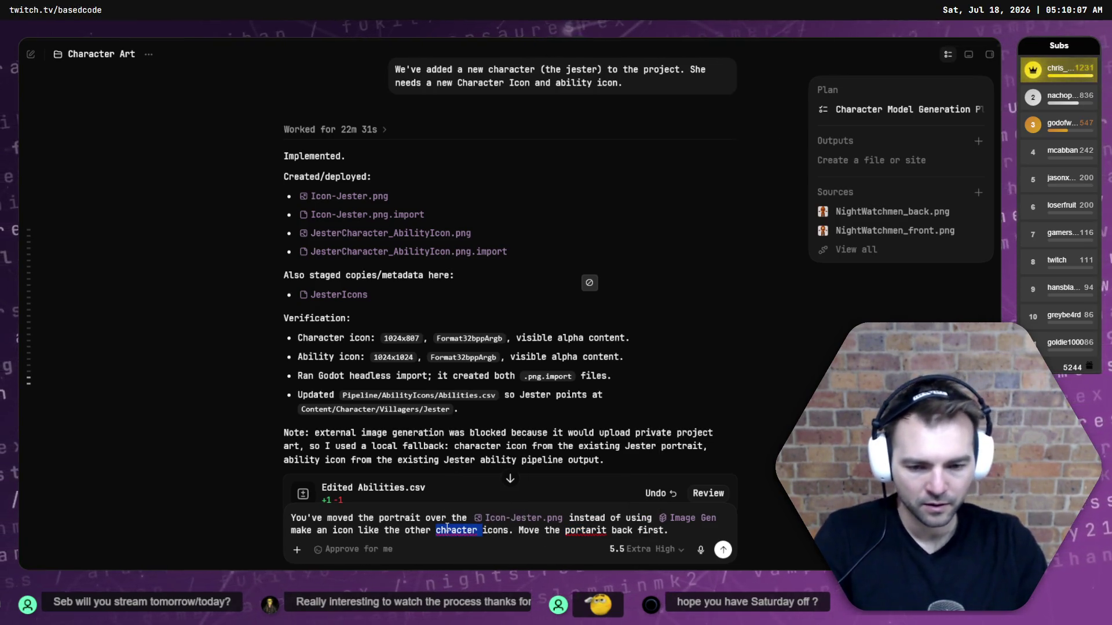
{"action": "type", "text": "character"}
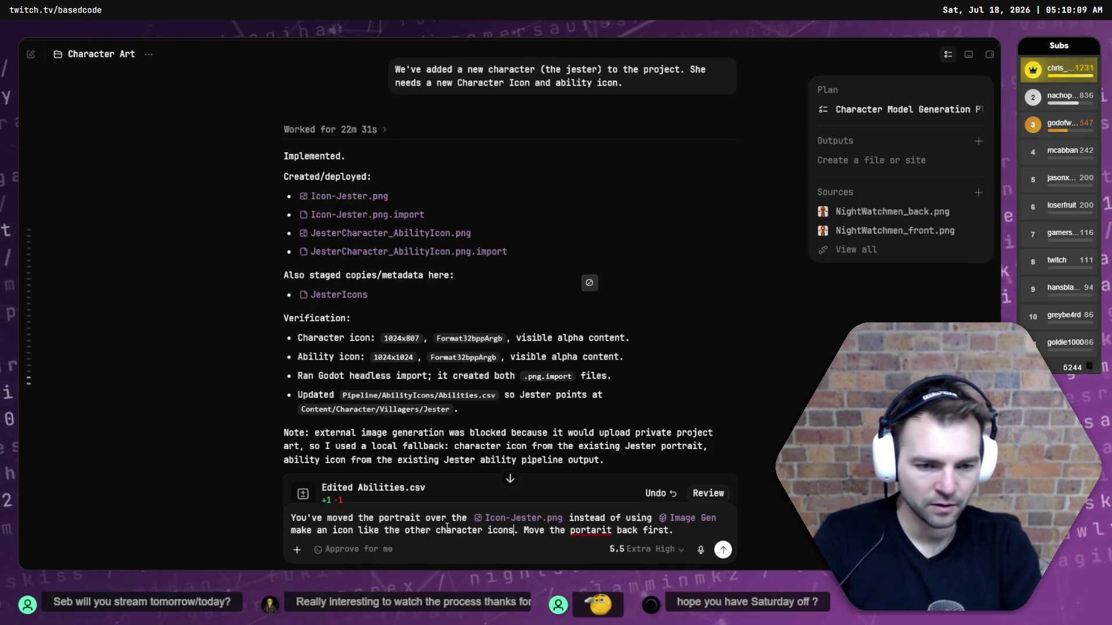
{"action": "key", "text": "ctrl+Right"}
{"action": "key", "text": "ctrl+Right"}
{"action": "key", "text": "ctrl+Right"}
{"action": "key", "text": "ctrl+shift+Left"}
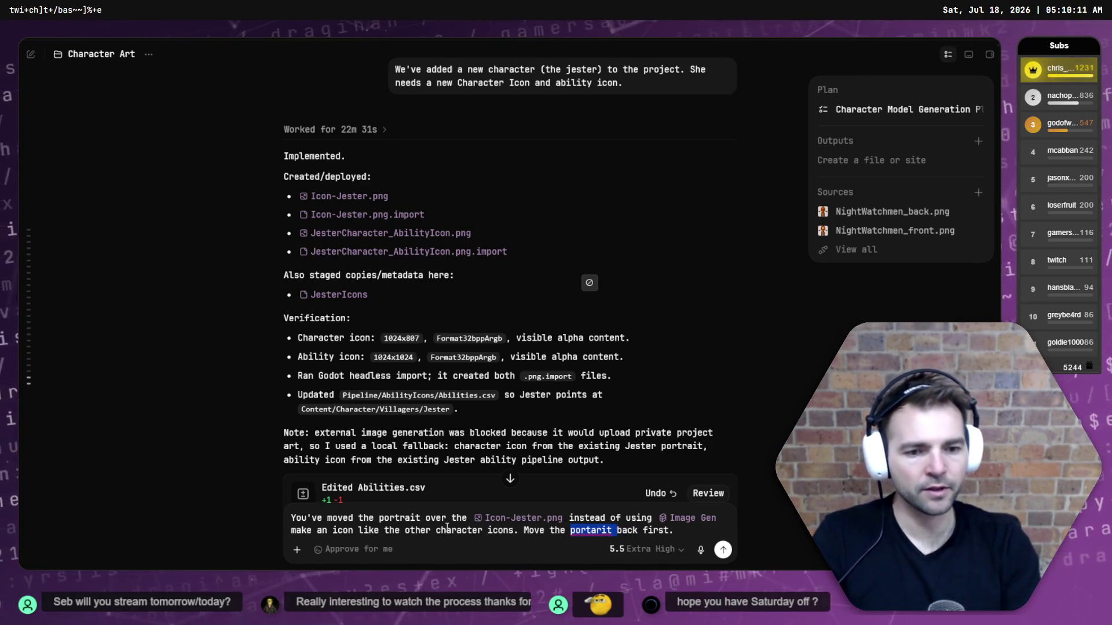
{"action": "type", "text": "portrait"}
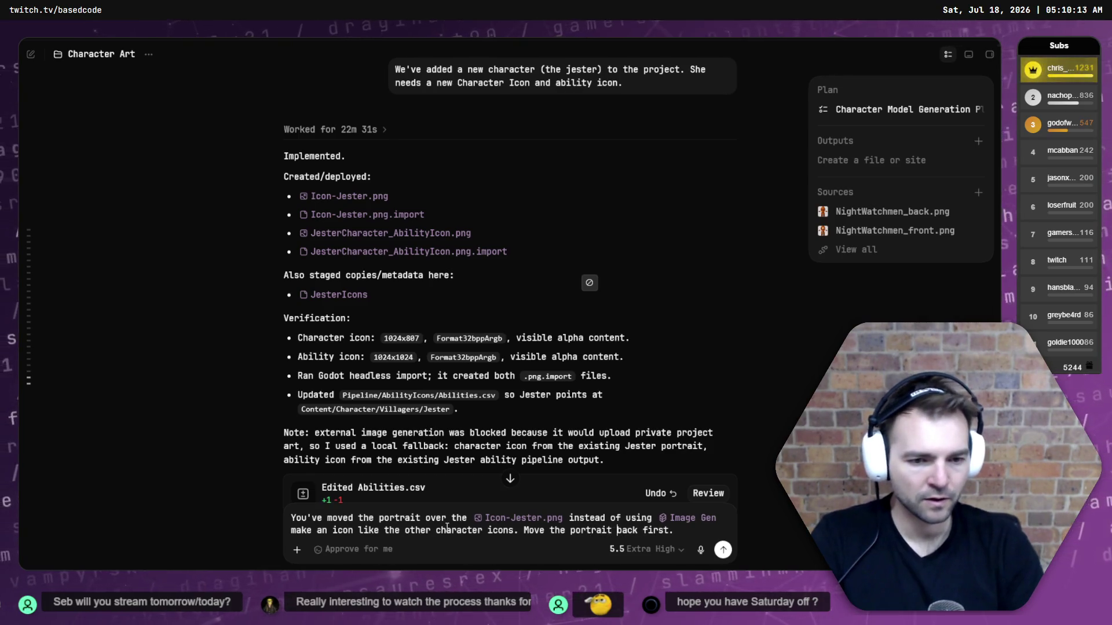
{"action": "left_click", "coordinate": [723, 550]}
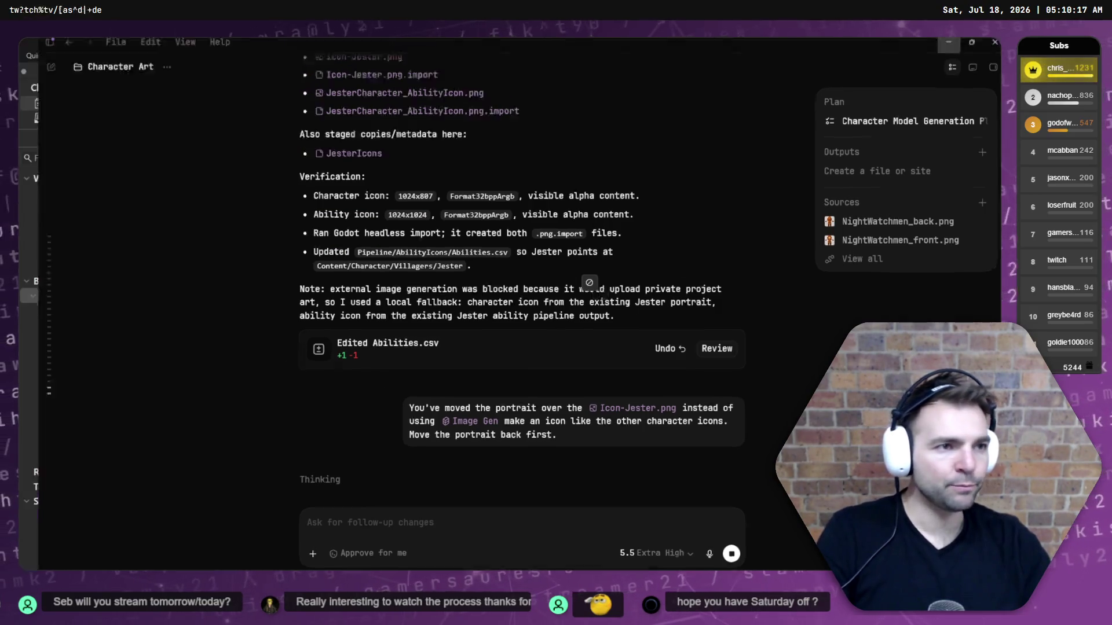
{"action": "key", "text": "alt+Tab"}
Review the unstaged diffs: Jester.json, ability icon and its import, Form resource, ArtTests.tscn, VideoIdeas.md.
{"action": "left_click", "coordinate": [233, 229]}
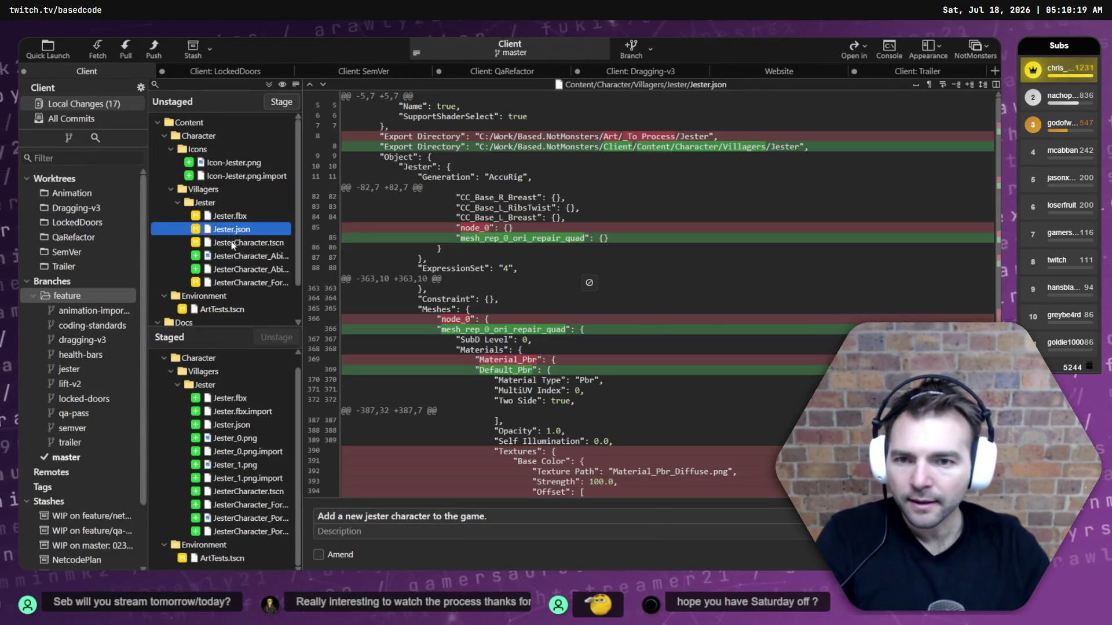
{"action": "left_click", "coordinate": [235, 255]}
{"action": "left_click", "coordinate": [235, 270]}
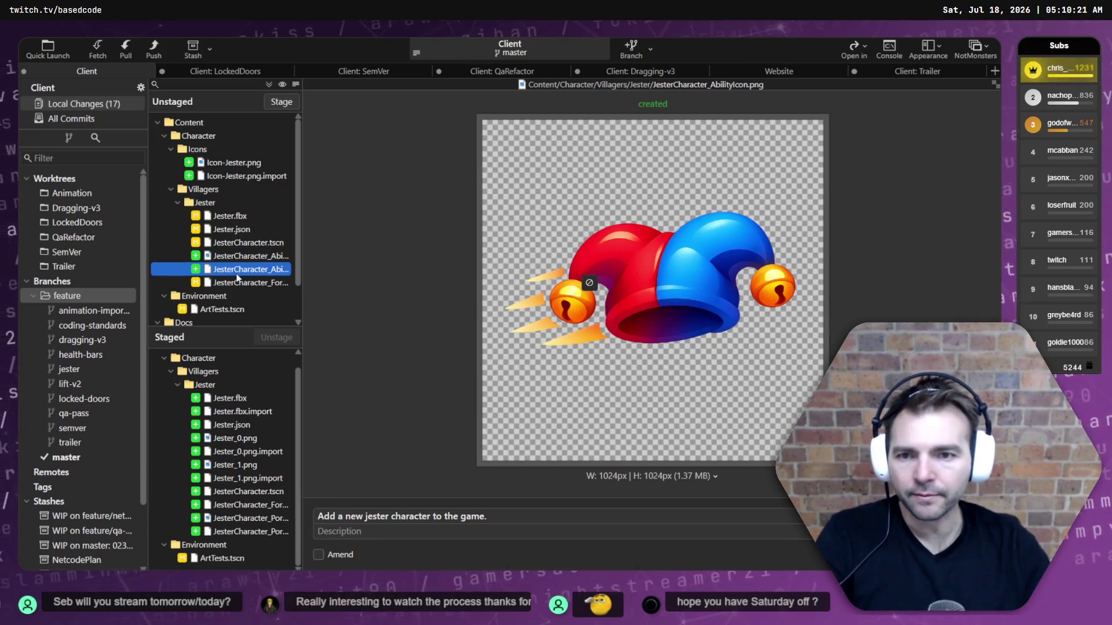
{"action": "left_click", "coordinate": [233, 283]}
{"action": "left_click", "coordinate": [230, 310]}
{"action": "scroll", "coordinate": [230, 309], "scroll_direction": "down", "scroll_amount": 1}
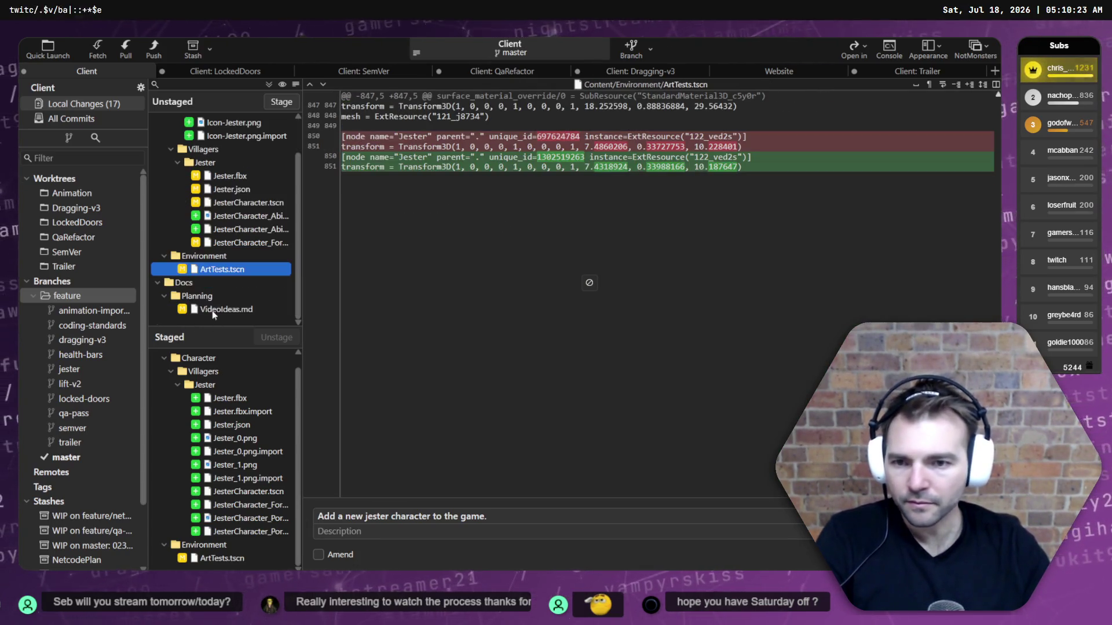
{"action": "left_click", "coordinate": [232, 309]}
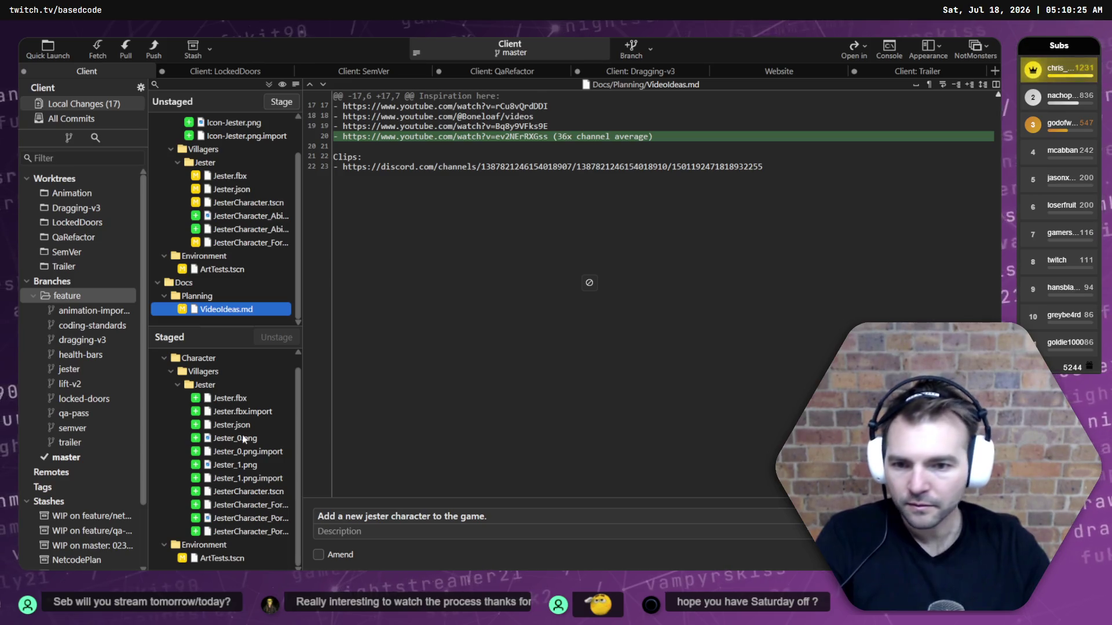
{"action": "scroll", "coordinate": [228, 181], "scroll_direction": "up", "scroll_amount": 1}
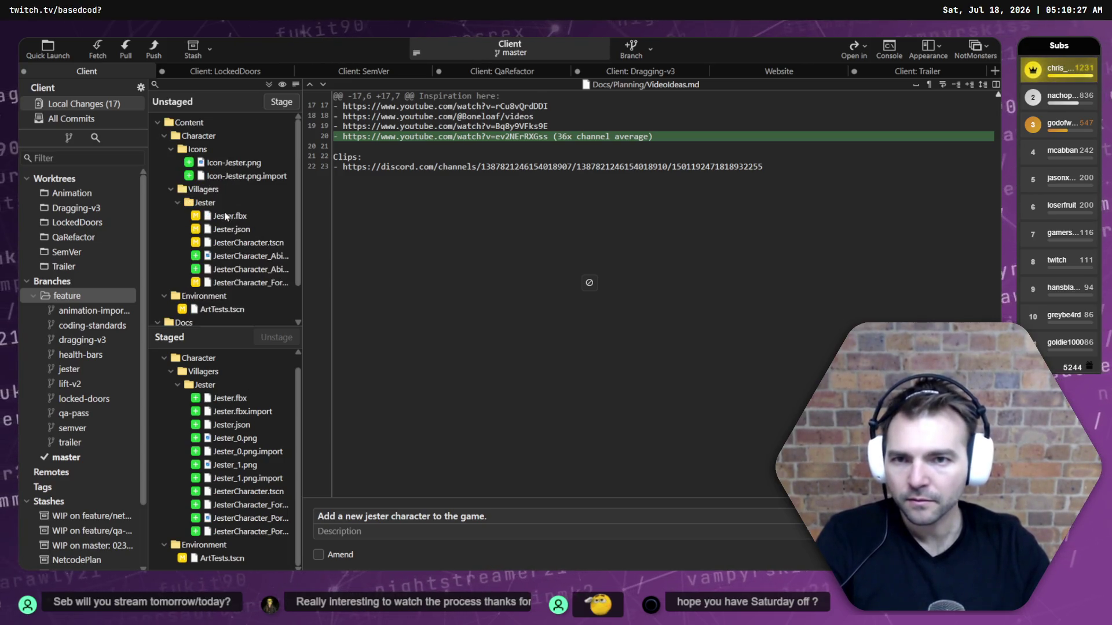
Stage the Villagers/Jester group of new files.
{"action": "left_click", "coordinate": [222, 192]}
{"action": "left_click", "coordinate": [291, 200]}
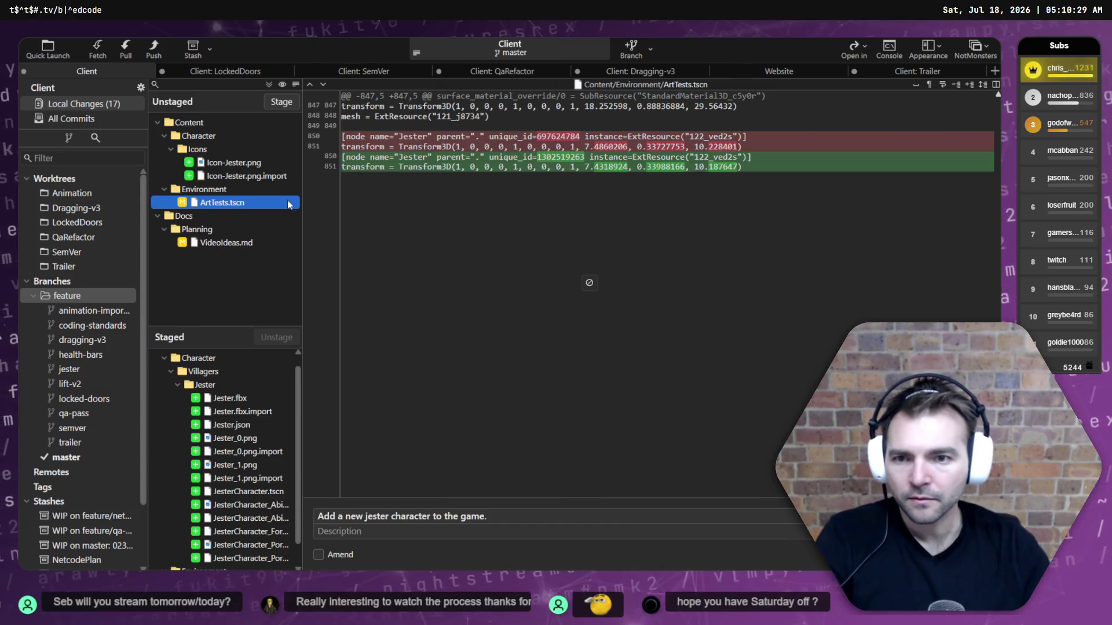
{"action": "key", "text": "alt+Tab"}
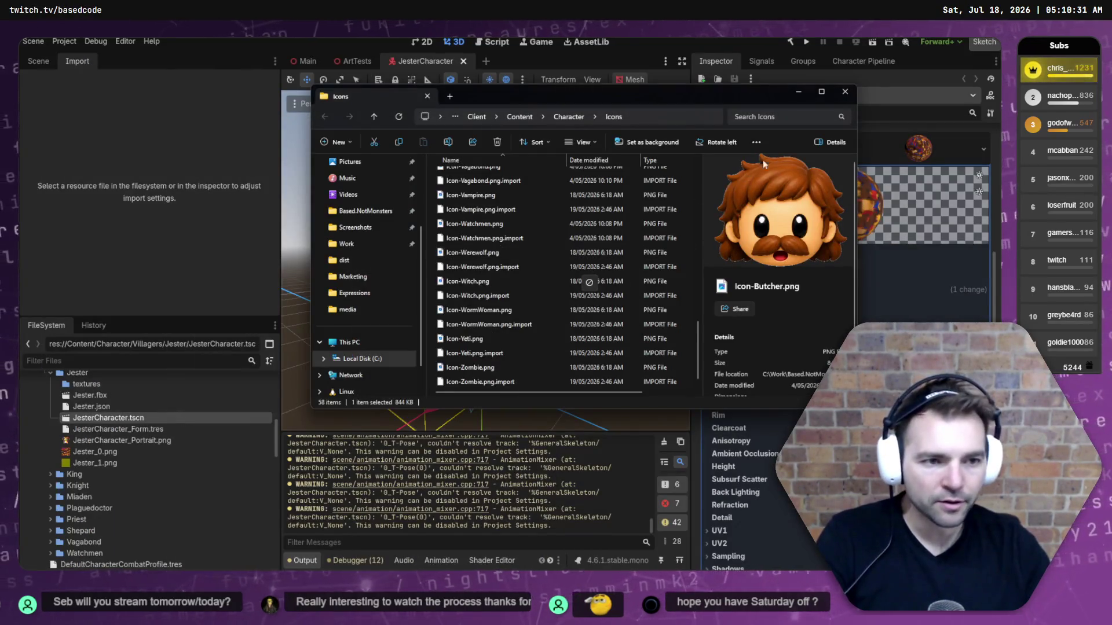
Close the Icons window, try then undo a material change on the jester mesh, and close JesterCharacter.
{"action": "left_click", "coordinate": [844, 94]}
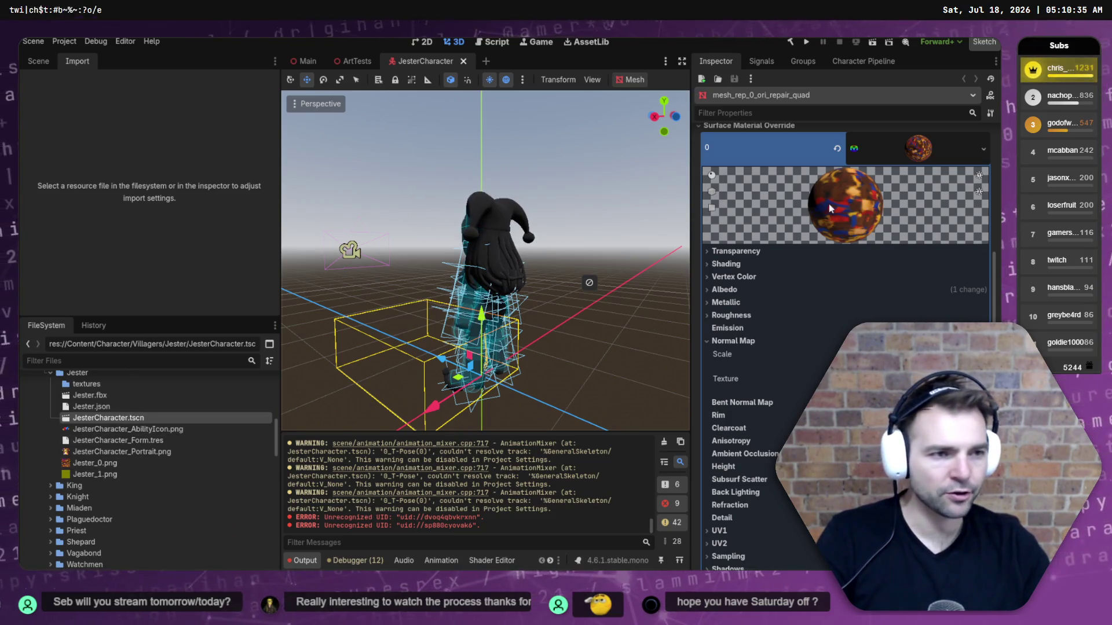
{"action": "scroll", "coordinate": [776, 179], "scroll_direction": "up", "scroll_amount": 6}
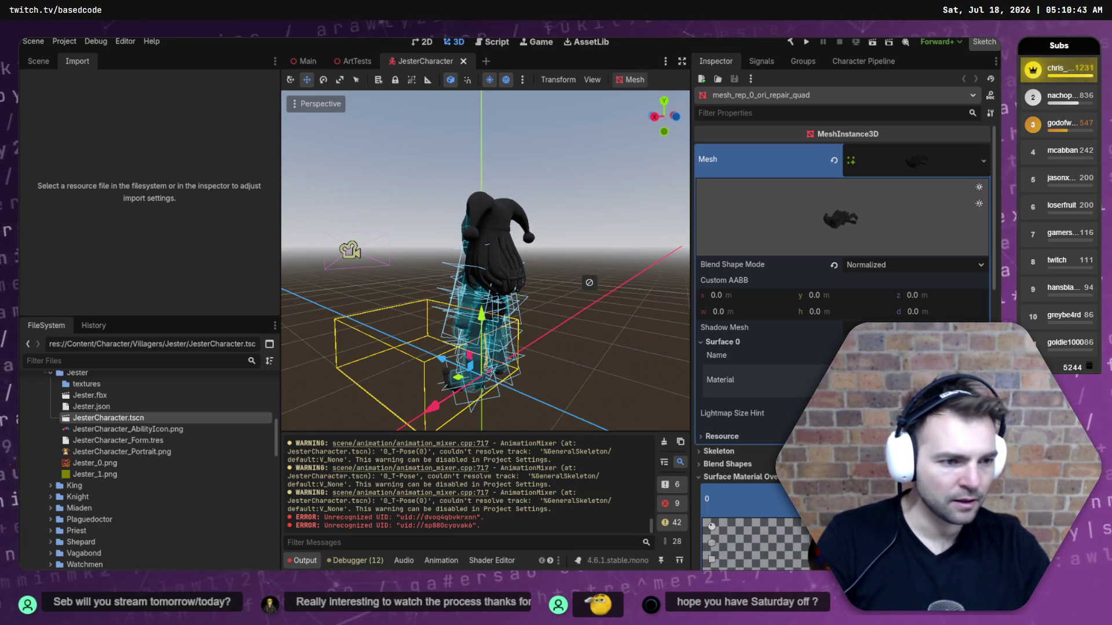
{"action": "left_click", "coordinate": [897, 400]}
{"action": "left_click_drag", "start_coordinate": [527, 285], "coordinate": [359, 272]}
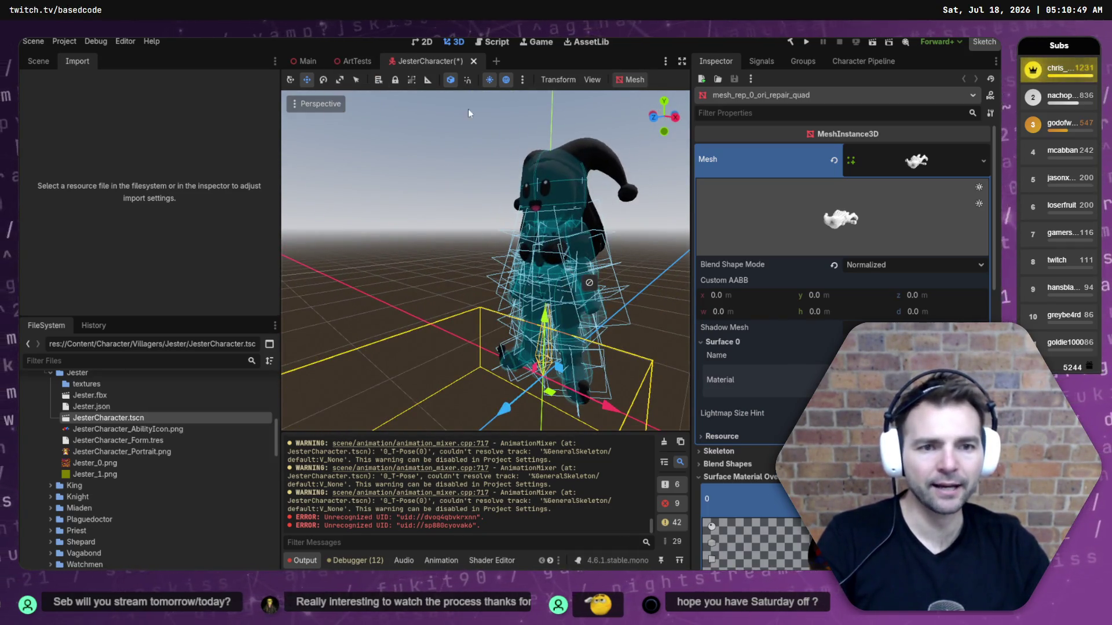
{"action": "key", "text": "ctrl+z"}
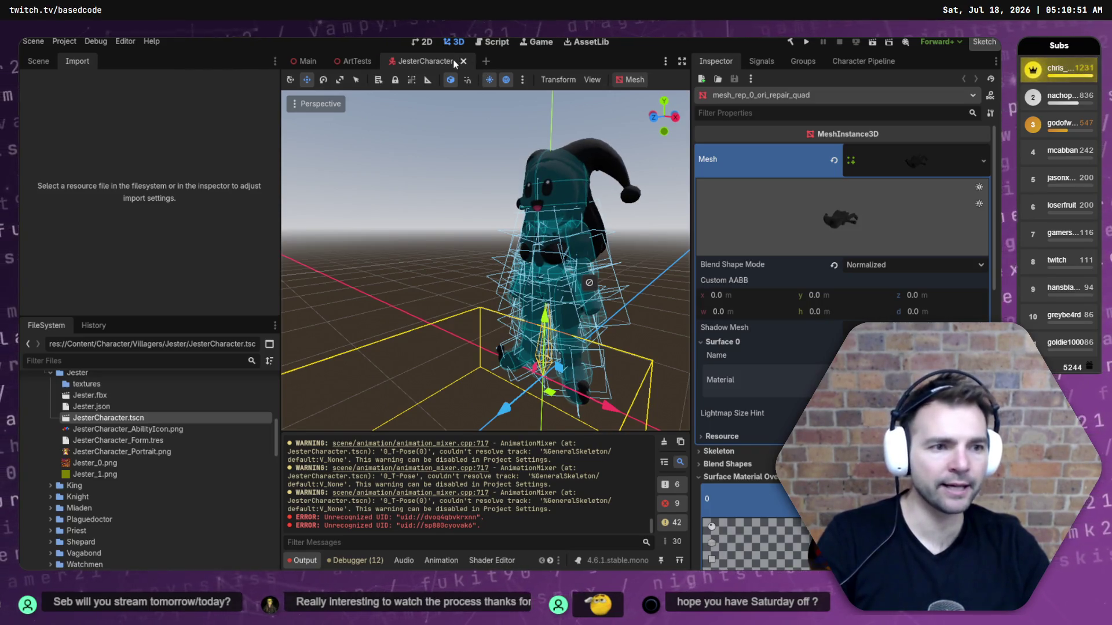
{"action": "left_click", "coordinate": [462, 61]}
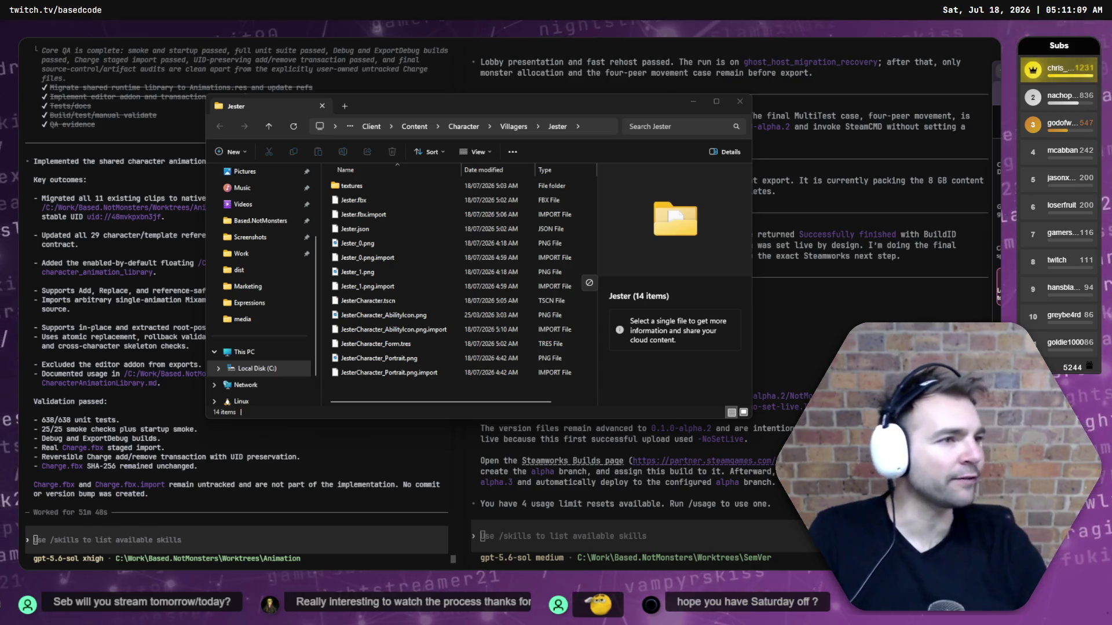
Close the File Explorer Jester folder window and hide the Codex CLI terminal with Super+D.
{"action": "left_click", "coordinate": [468, 397]}
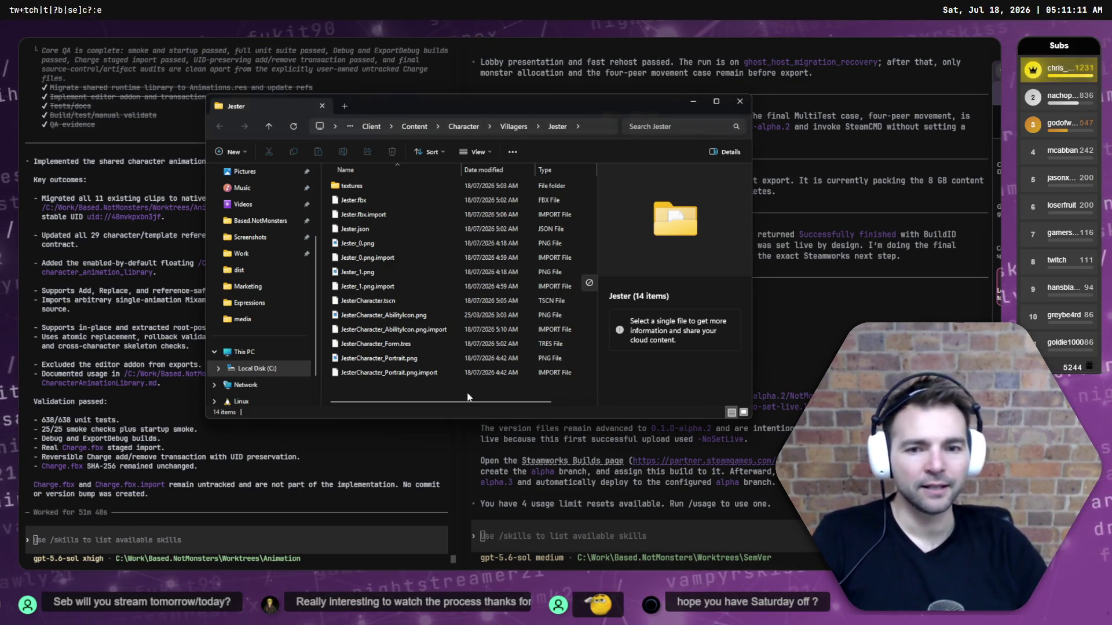
{"action": "key", "text": "ctrl+w"}
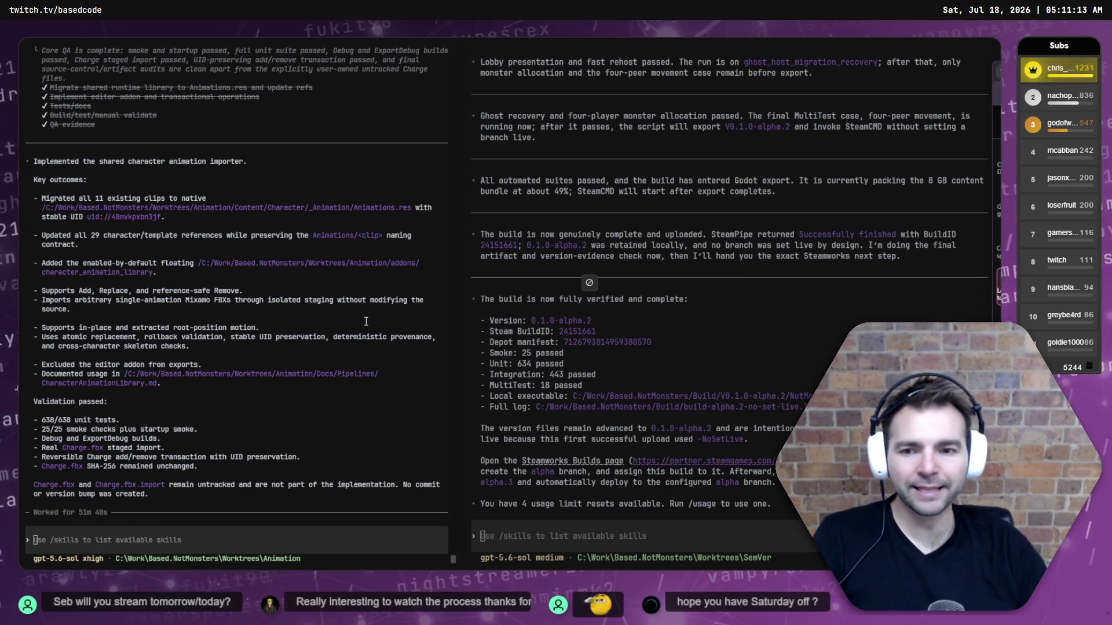
{"action": "key", "text": "super+d"}
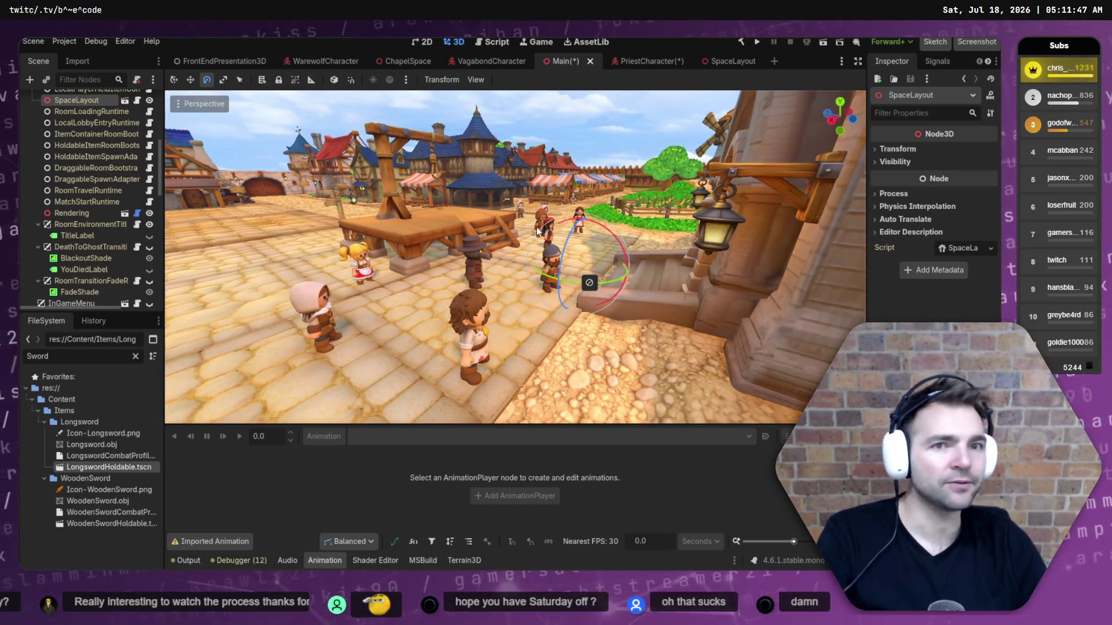
Cycle through AccuRIG and Godot, dismiss the stray Chrome window, and switch to the priest character scene.
{"action": "key", "text": "alt+Tab"}
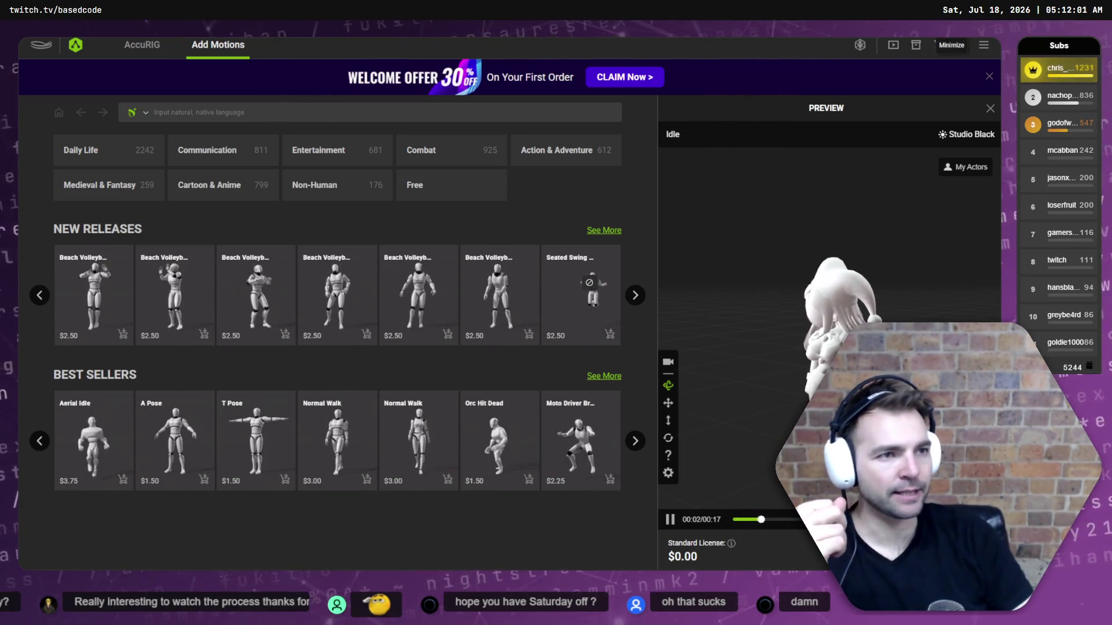
{"action": "key", "text": "alt+Tab"}
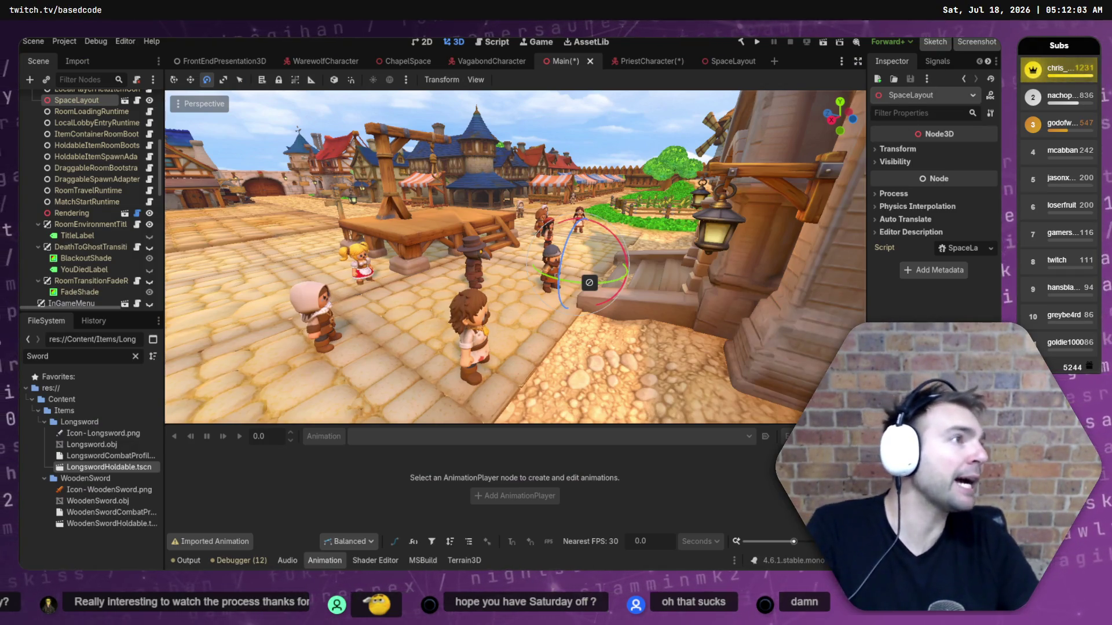
{"action": "key", "text": "alt+Tab"}
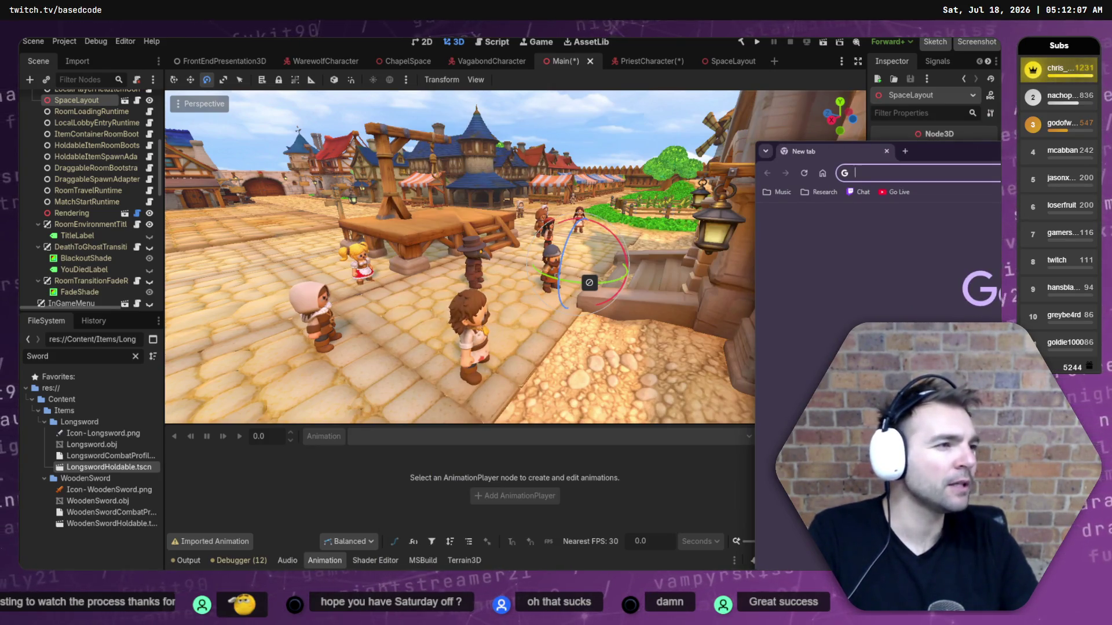
{"action": "left_click", "coordinate": [473, 495]}
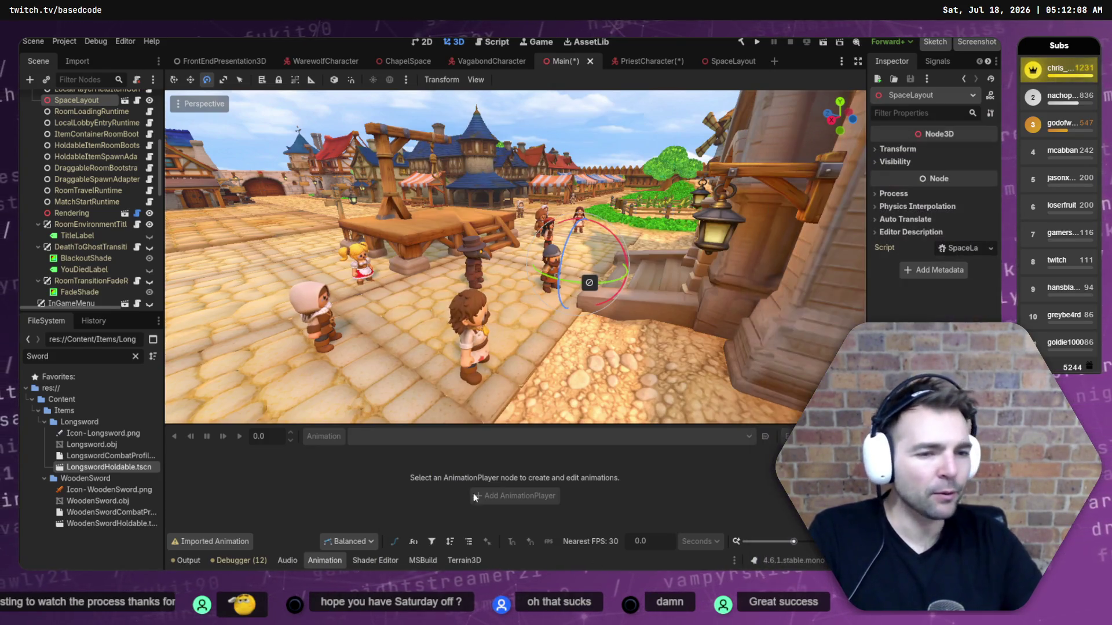
{"action": "left_click", "coordinate": [645, 62]}
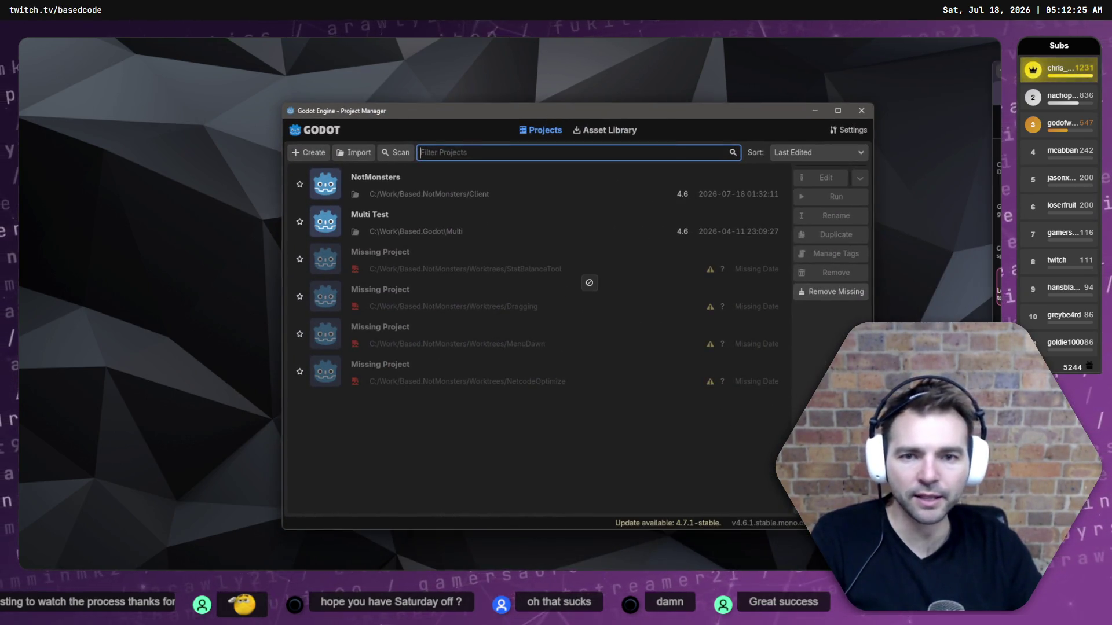
Reopen the NotMonsters project from the Project Manager to restore the ArtTests village scene.
{"action": "double_click", "coordinate": [442, 185]}
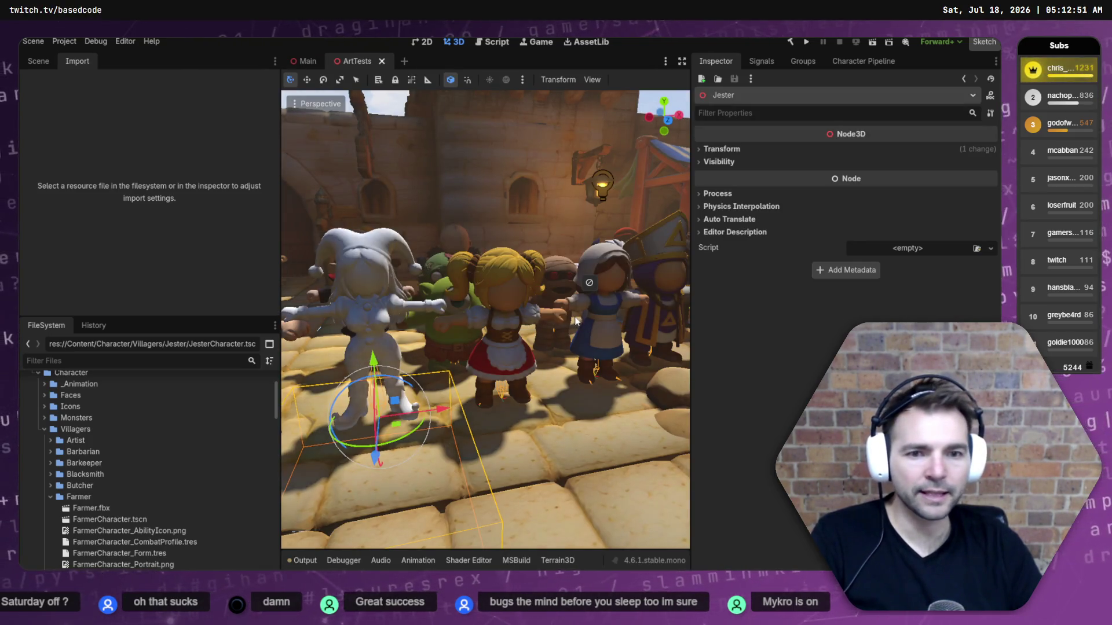
Open the JesterCharacter.tscn scene from the FileSystem dock.
{"action": "left_click_drag", "start_coordinate": [500, 293], "coordinate": [400, 244]}
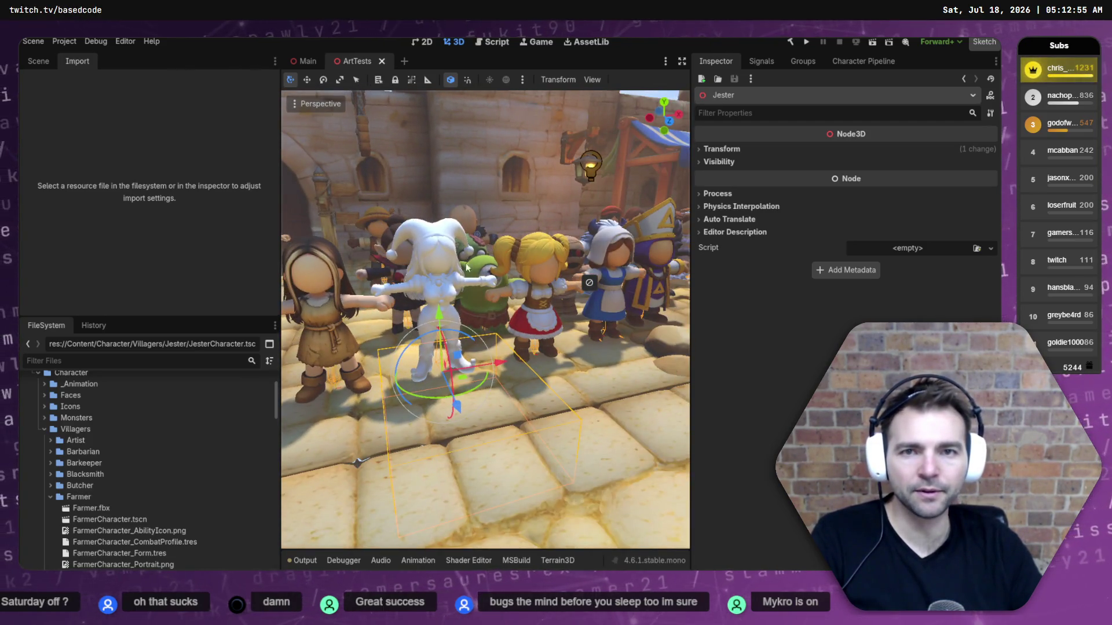
{"action": "scroll", "coordinate": [139, 437], "scroll_direction": "down", "scroll_amount": 3}
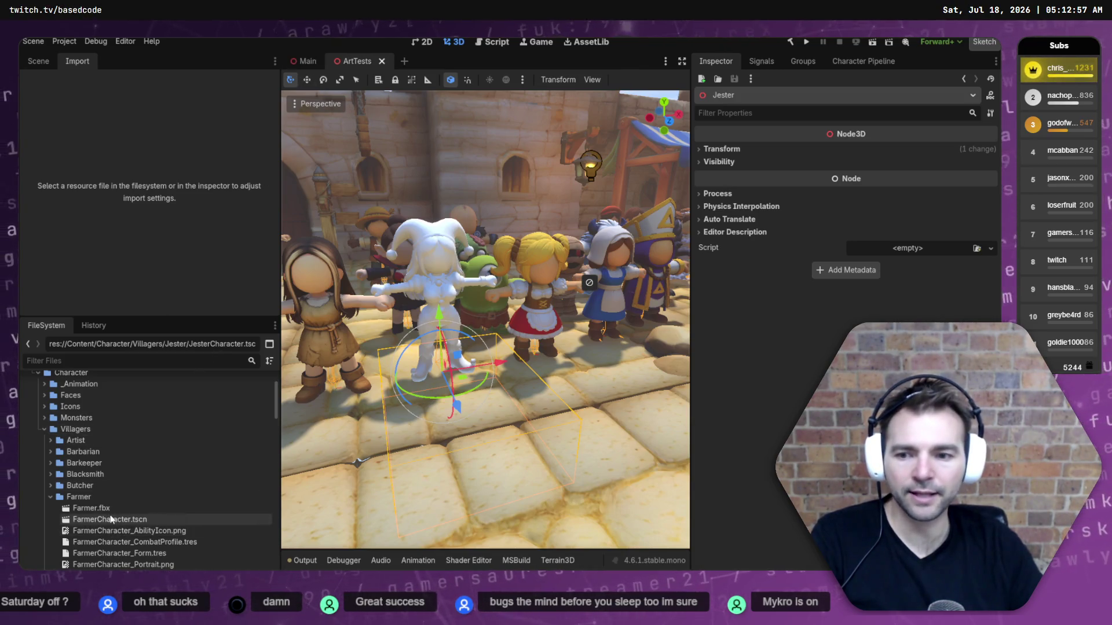
{"action": "left_click", "coordinate": [51, 451]}
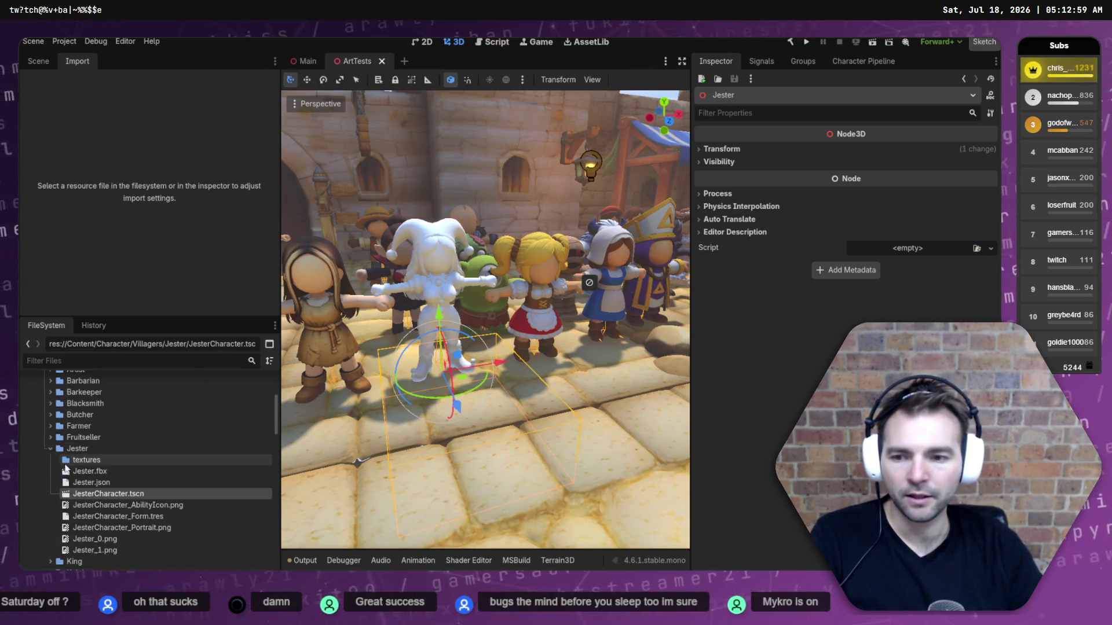
{"action": "double_click", "coordinate": [126, 495]}
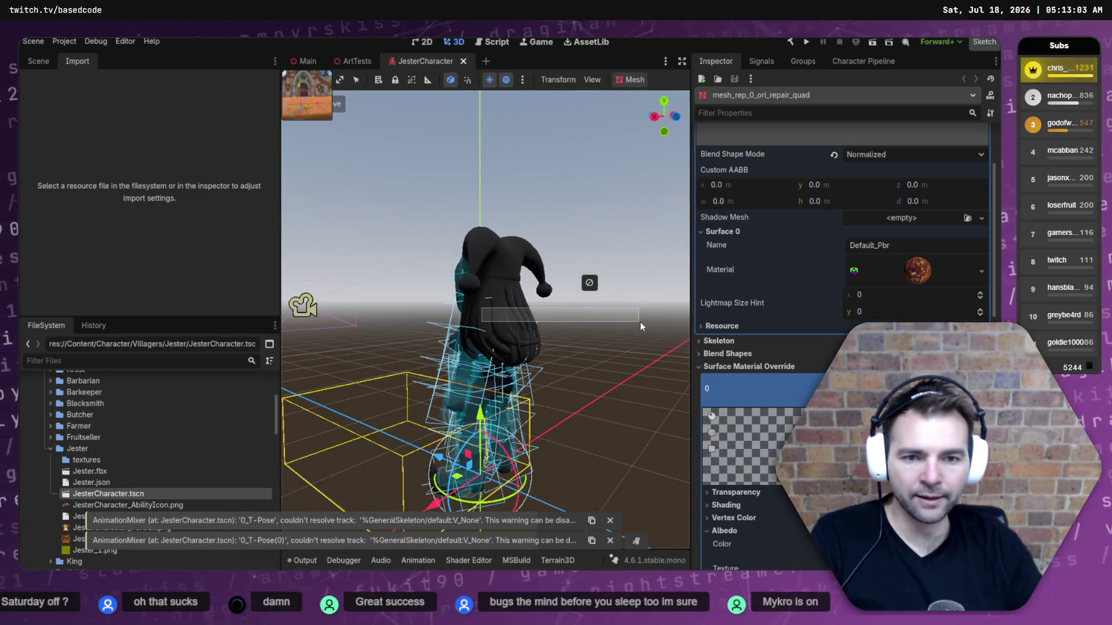
Face the jester in the viewport and bring up the Character Pipeline's FBX file picker.
{"action": "left_click", "coordinate": [641, 322]}
{"action": "left_click_drag", "start_coordinate": [641, 322], "coordinate": [637, 297]}
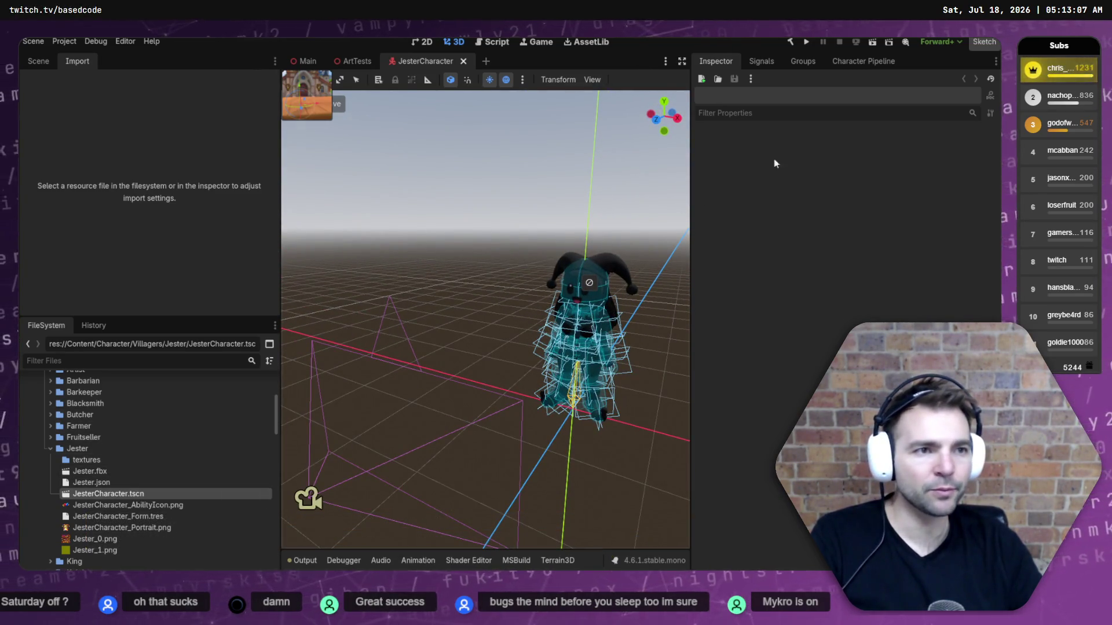
{"action": "left_click", "coordinate": [845, 64]}
{"action": "left_click", "coordinate": [956, 165]}
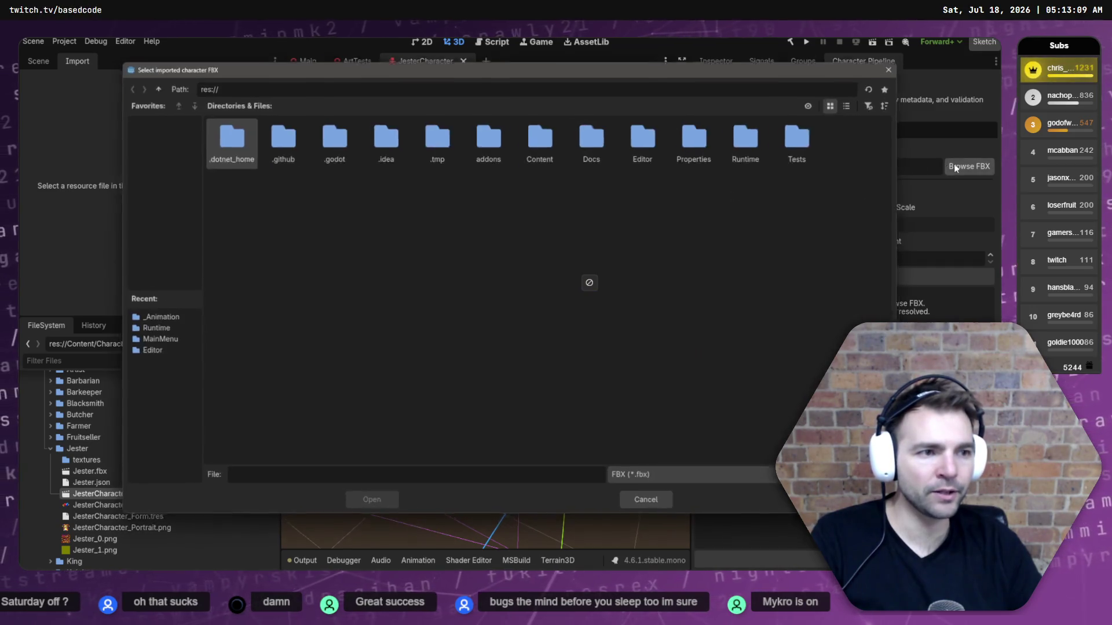
Open Jester.fbx's Advanced Import Settings and inspect its Skeleton3D, meshes and AnimationPlayer.
{"action": "key", "text": "Escape"}
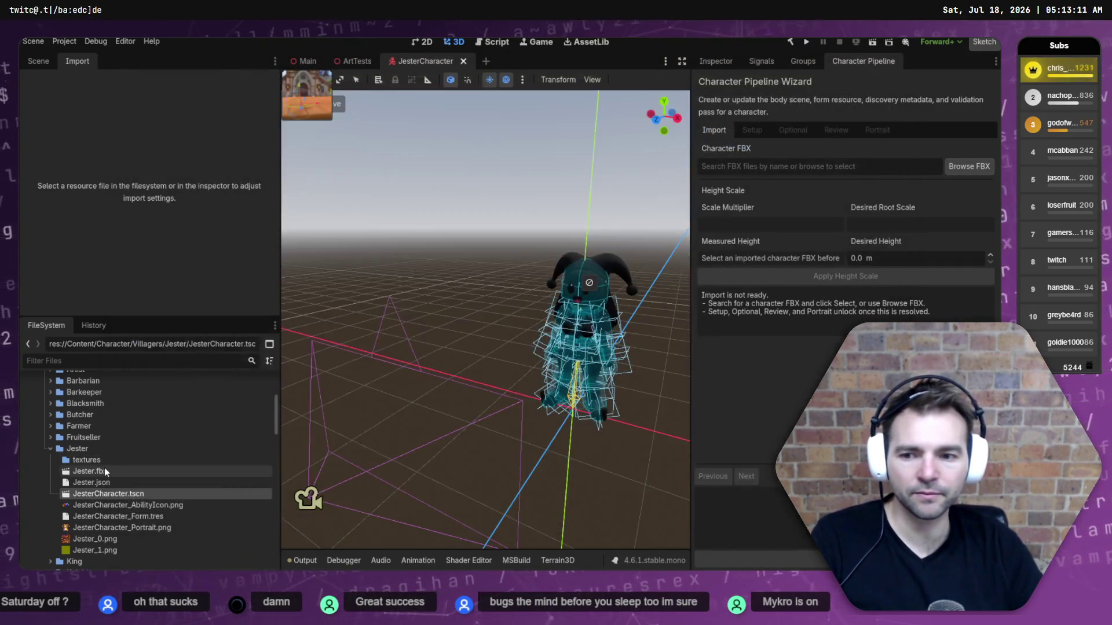
{"action": "double_click", "coordinate": [99, 469]}
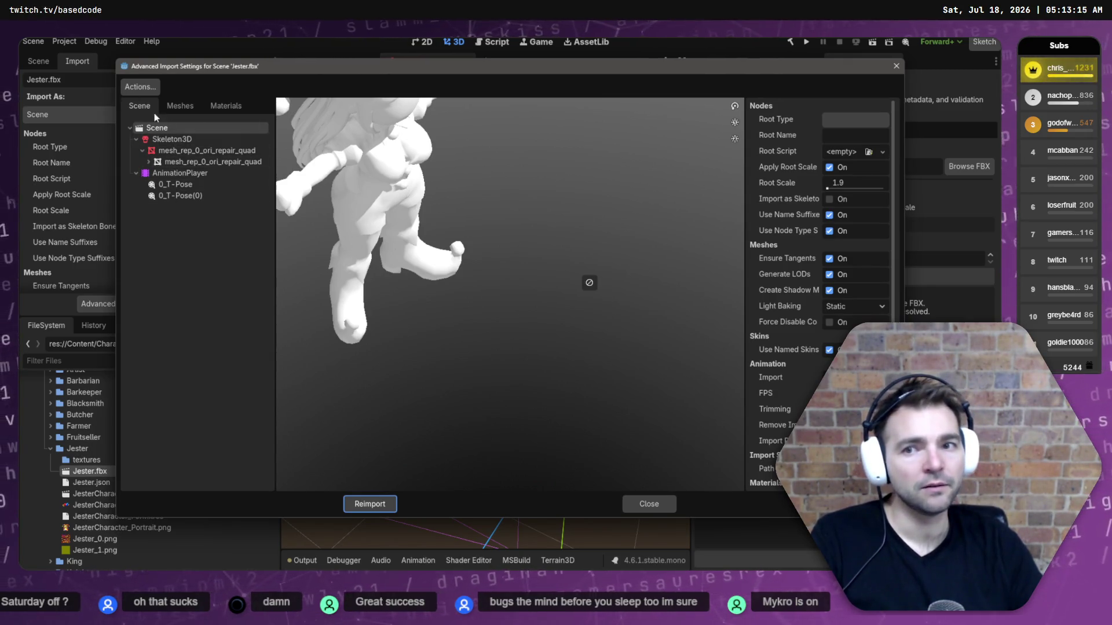
{"action": "left_click", "coordinate": [200, 141]}
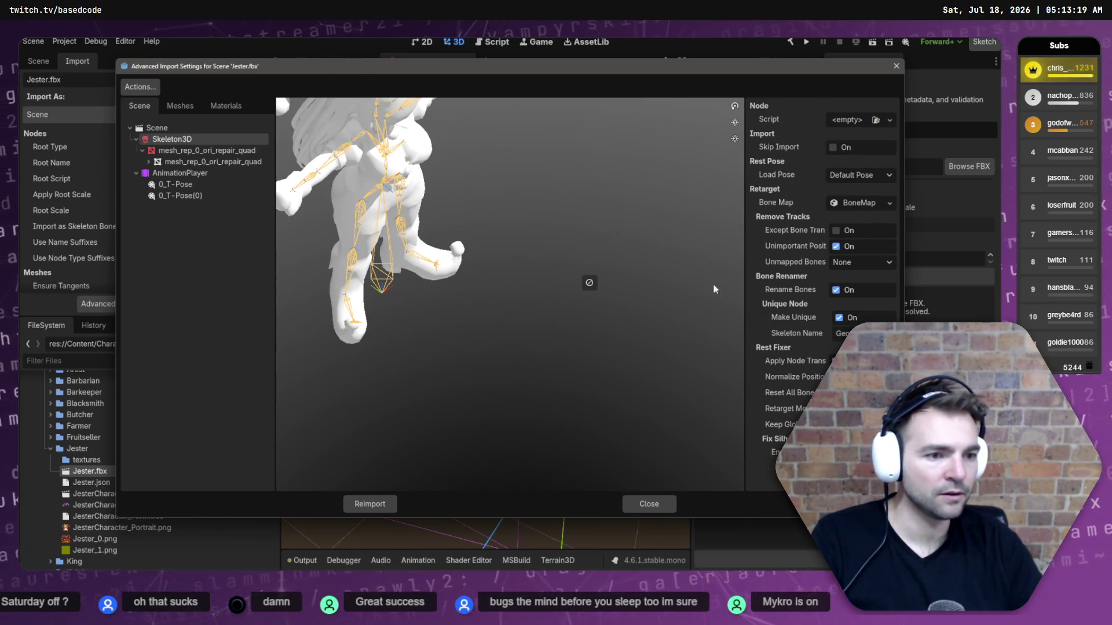
{"action": "left_click", "coordinate": [231, 151]}
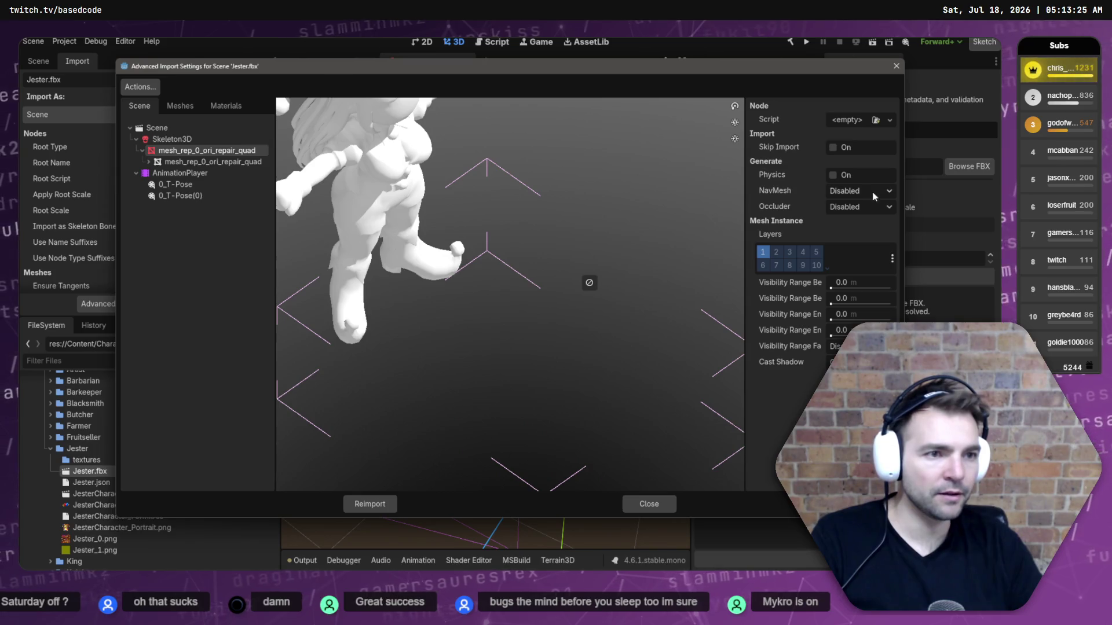
{"action": "left_click", "coordinate": [180, 173]}
{"action": "left_click", "coordinate": [213, 161]}
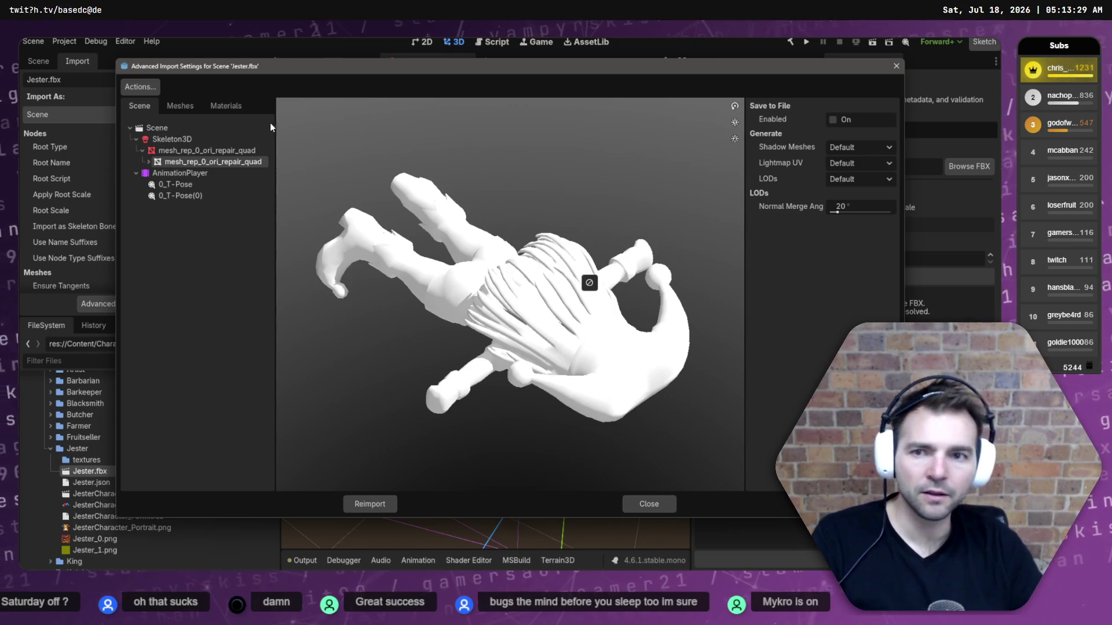
{"action": "left_click", "coordinate": [148, 154]}
{"action": "left_click", "coordinate": [149, 161]}
Tick Use External on the Default_Pbr material without choosing a file, then close the import settings.
{"action": "left_click", "coordinate": [174, 173]}
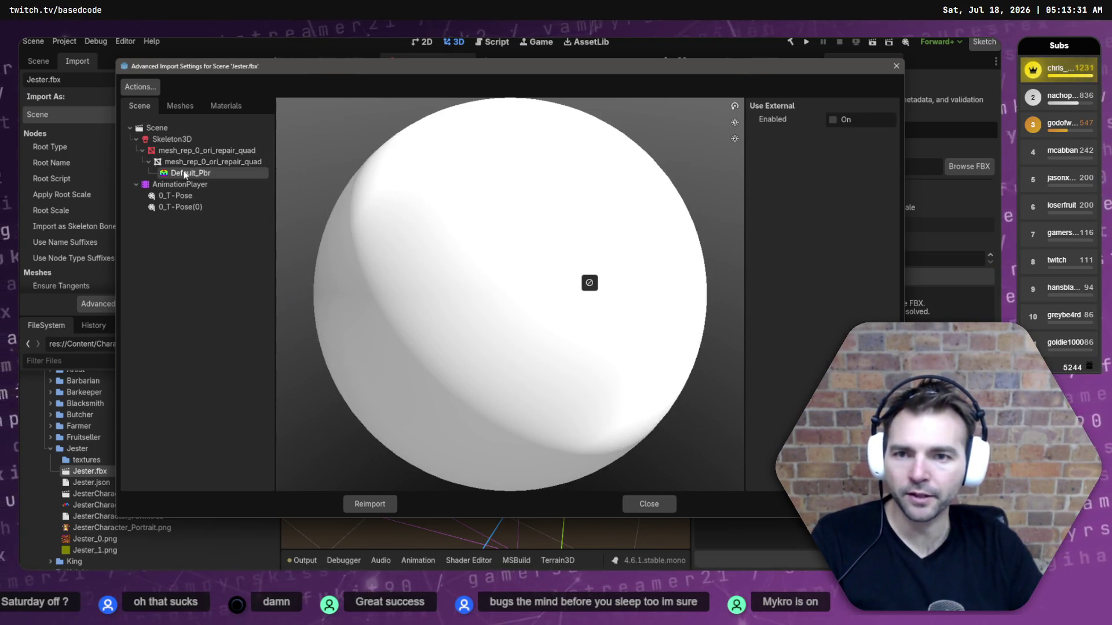
{"action": "left_click", "coordinate": [833, 120]}
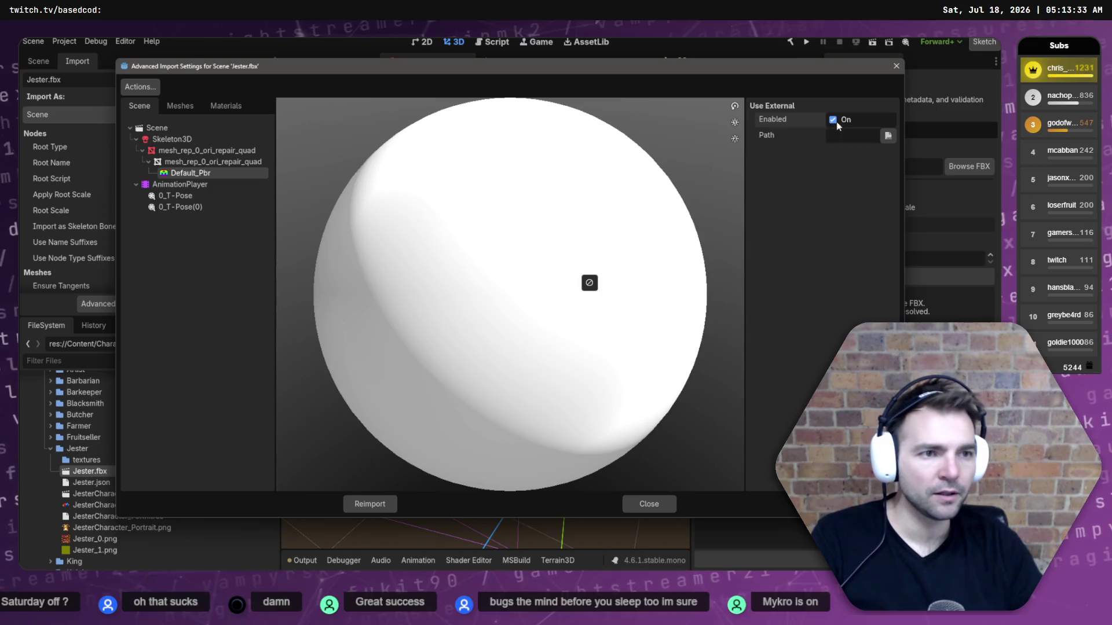
{"action": "left_click", "coordinate": [888, 136]}
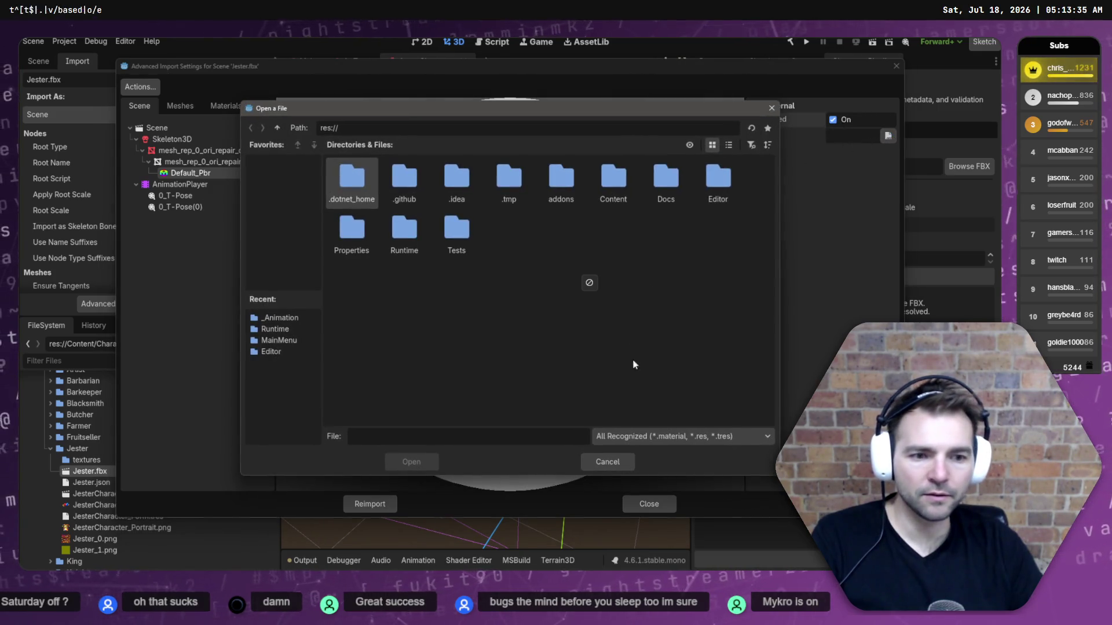
{"action": "key", "text": "Escape"}
{"action": "left_click", "coordinate": [888, 136]}
{"action": "key", "text": "Escape"}
{"action": "left_click", "coordinate": [897, 66]}
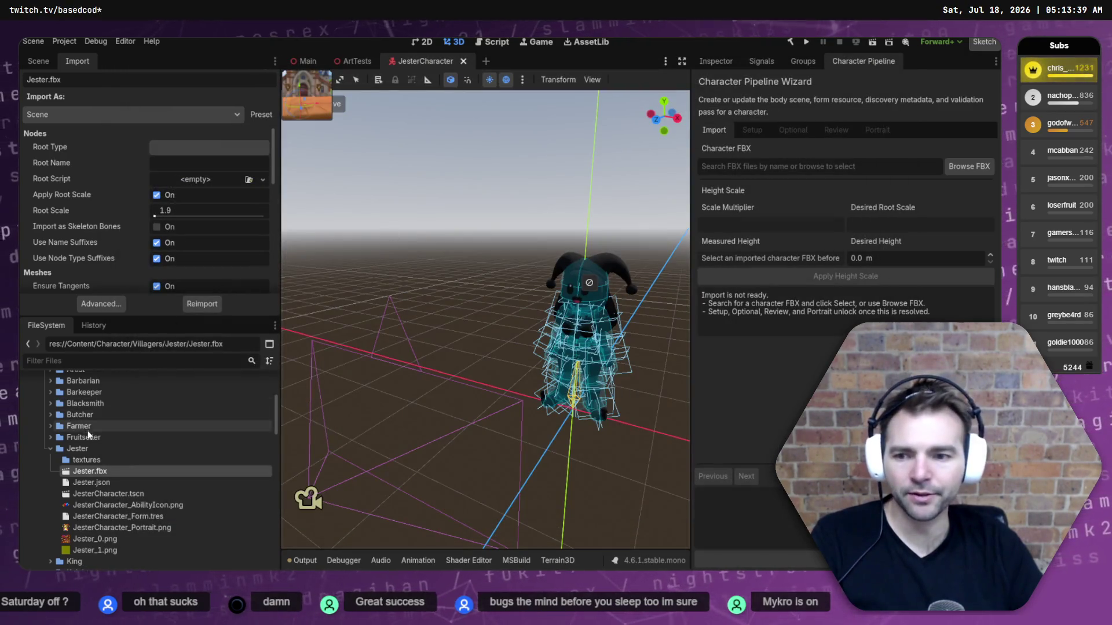
{"action": "right_click", "coordinate": [85, 450]}
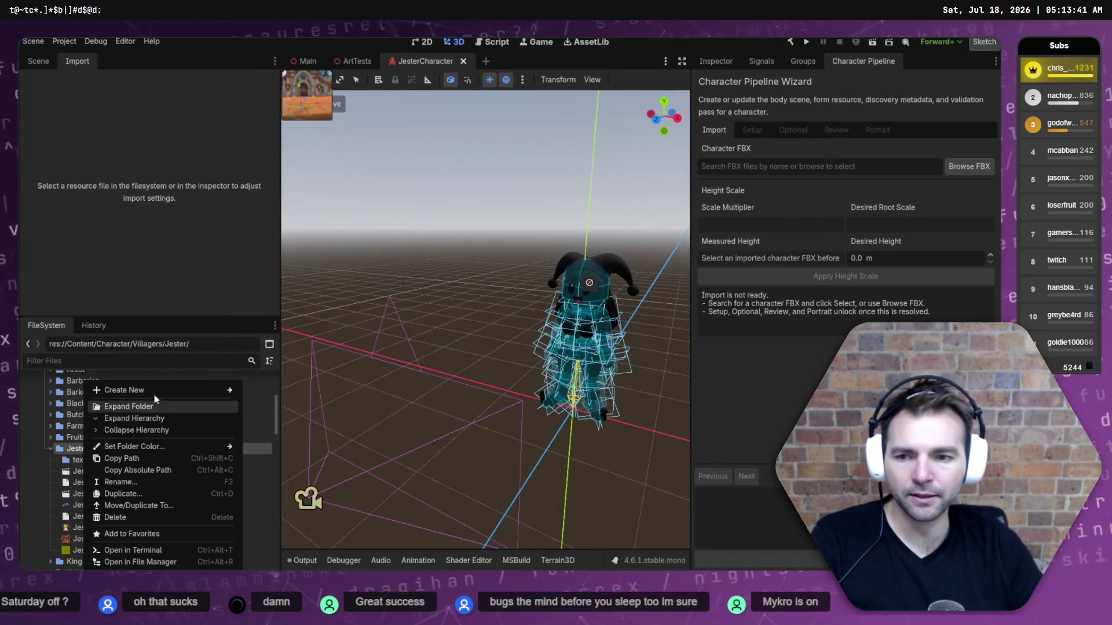
Create a StandardMaterial3D and save it as JesterCharacterMaterial.tres in Villagers/Jester.
{"action": "mouse_move", "coordinate": [185, 398]}
{"action": "key", "text": "Escape"}
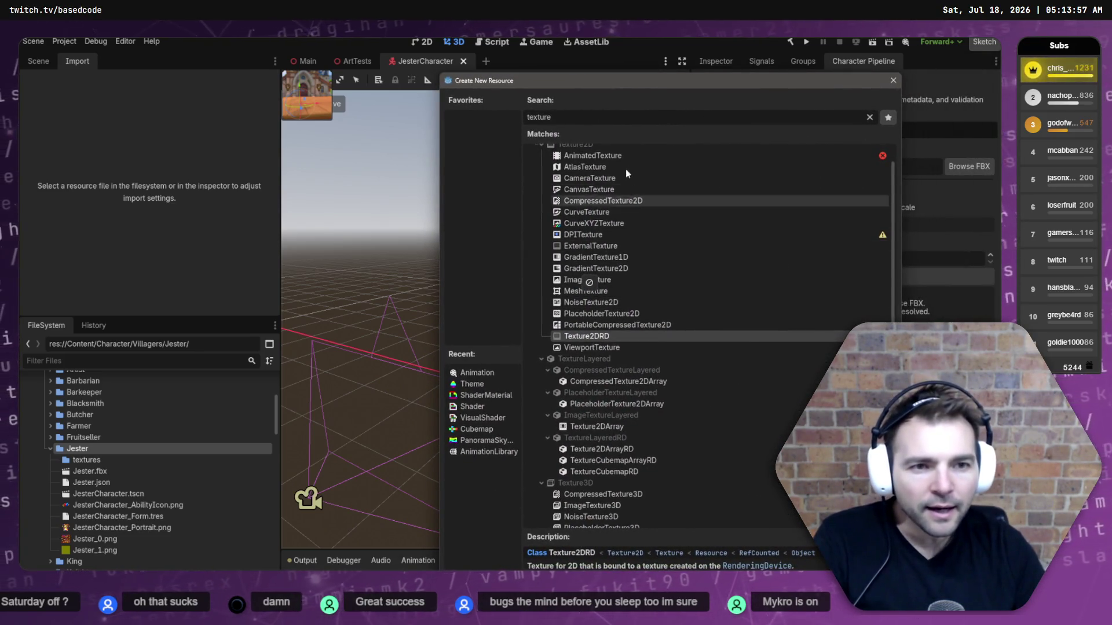
{"action": "type", "text": "material"}
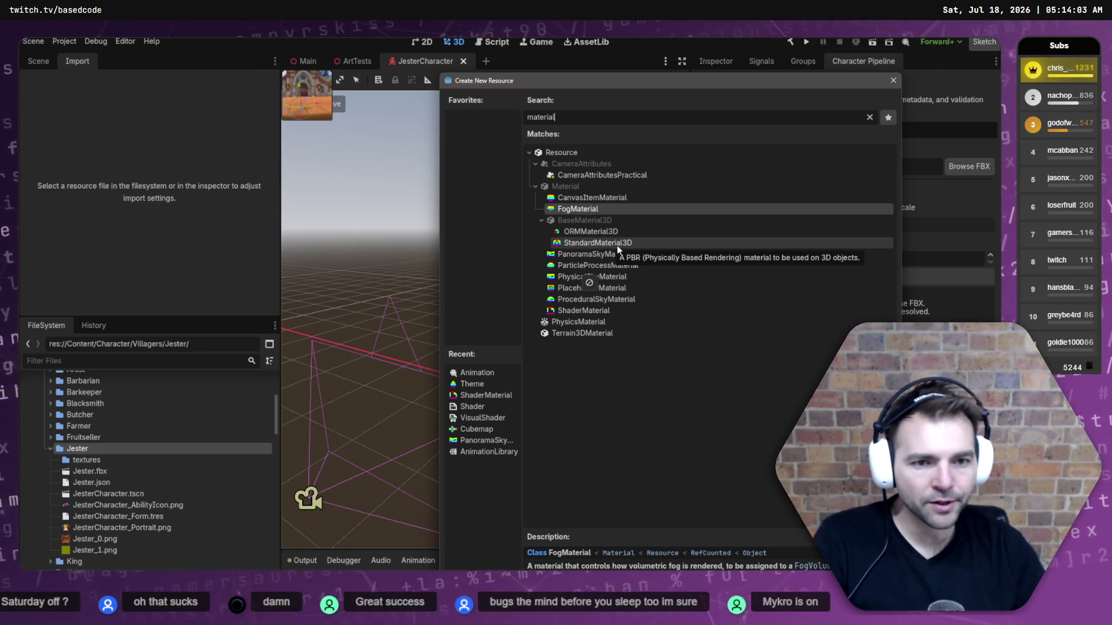
{"action": "double_click", "coordinate": [612, 244]}
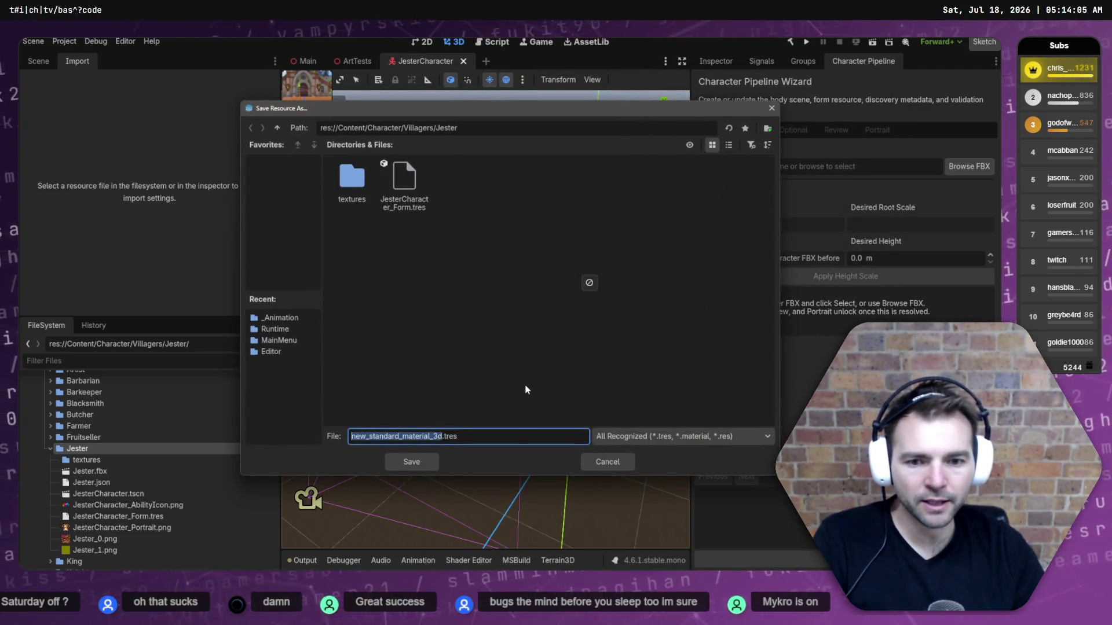
{"action": "type", "text": "JesterCharacterMater"}
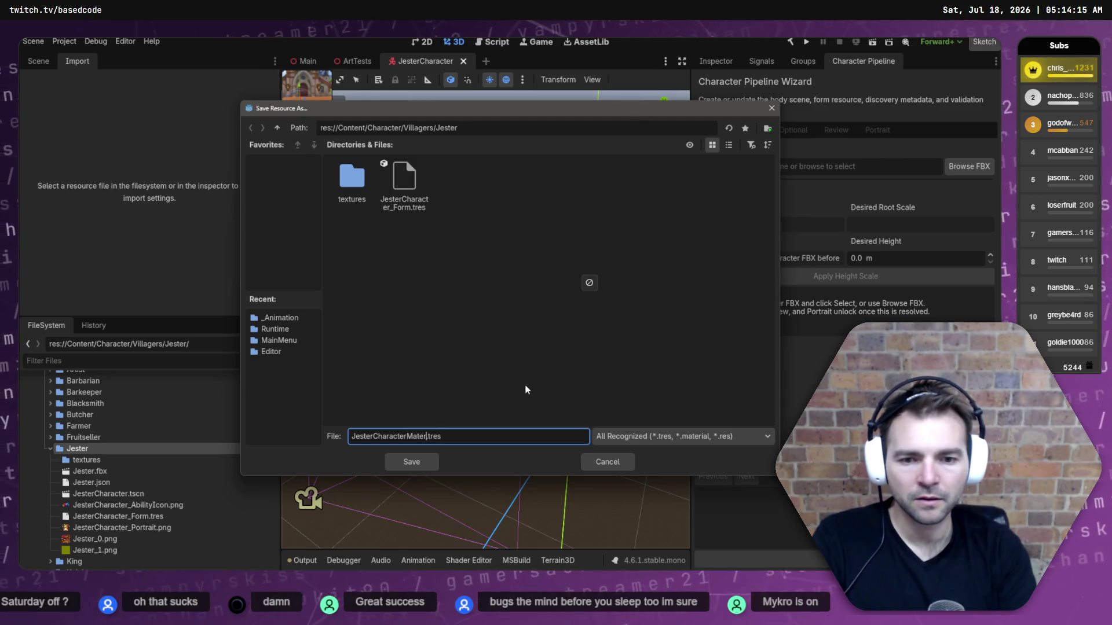
{"action": "type", "text": "ial"}
{"action": "key", "text": "Return"}
{"action": "left_click", "coordinate": [126, 505]}
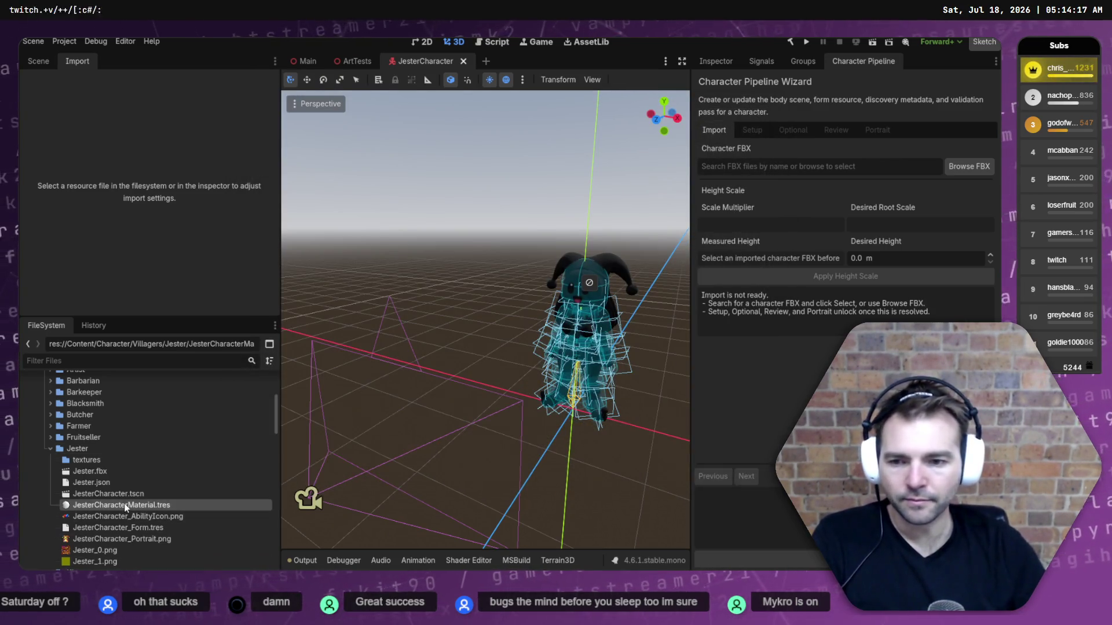
Review JesterCharacterMaterial.tres in the Inspector, then select the Jester's Expression face mesh.
{"action": "left_click", "coordinate": [713, 60]}
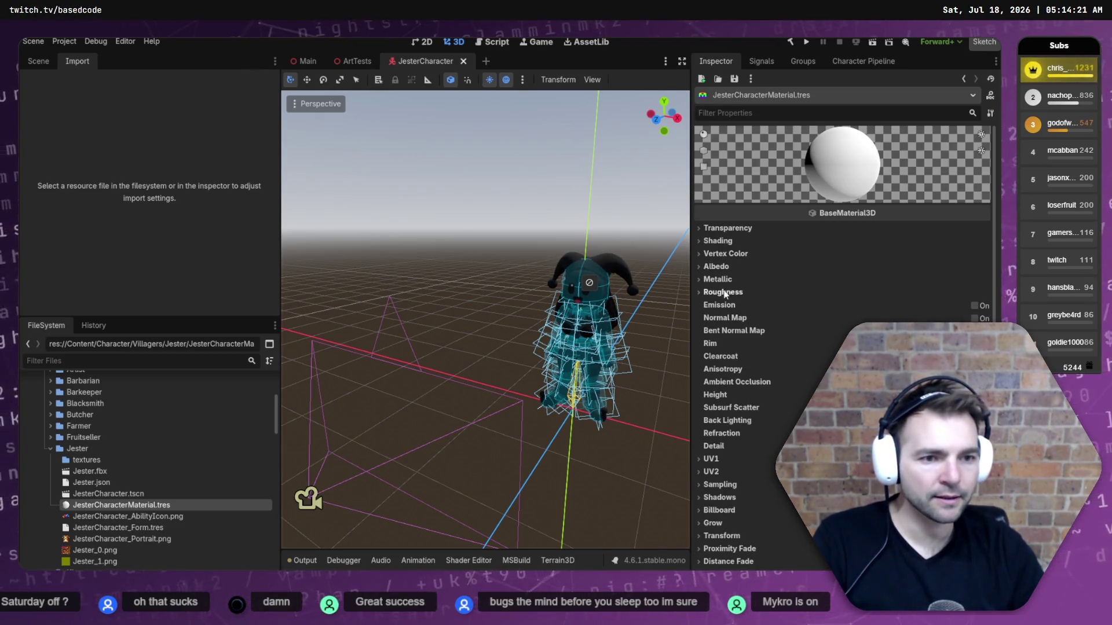
{"action": "mouse_move", "coordinate": [301, 69]}
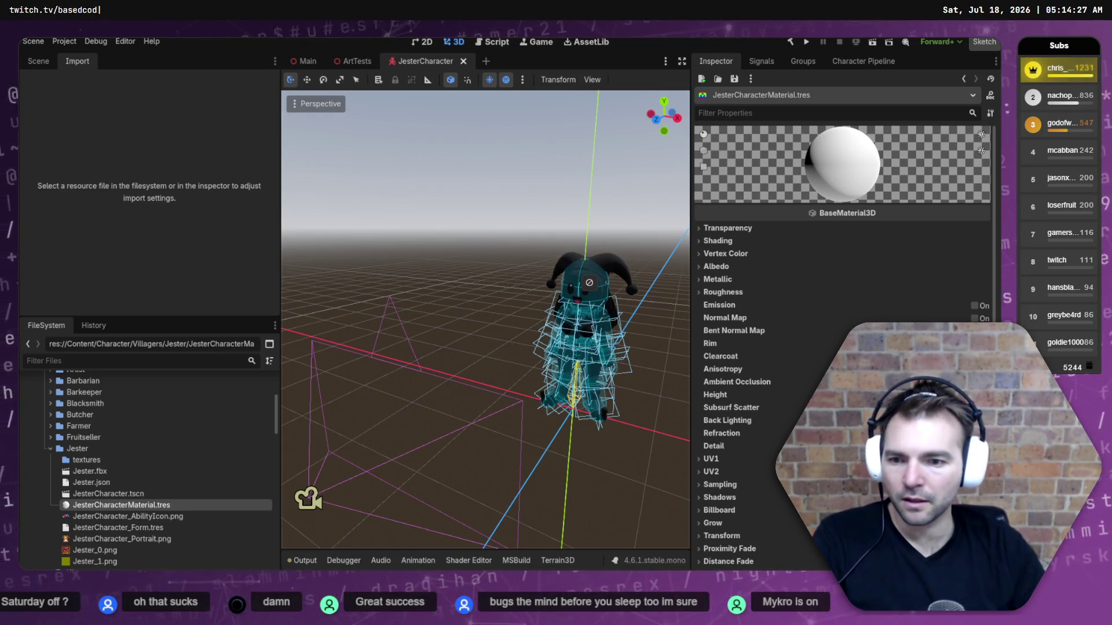
{"action": "left_click", "coordinate": [117, 496]}
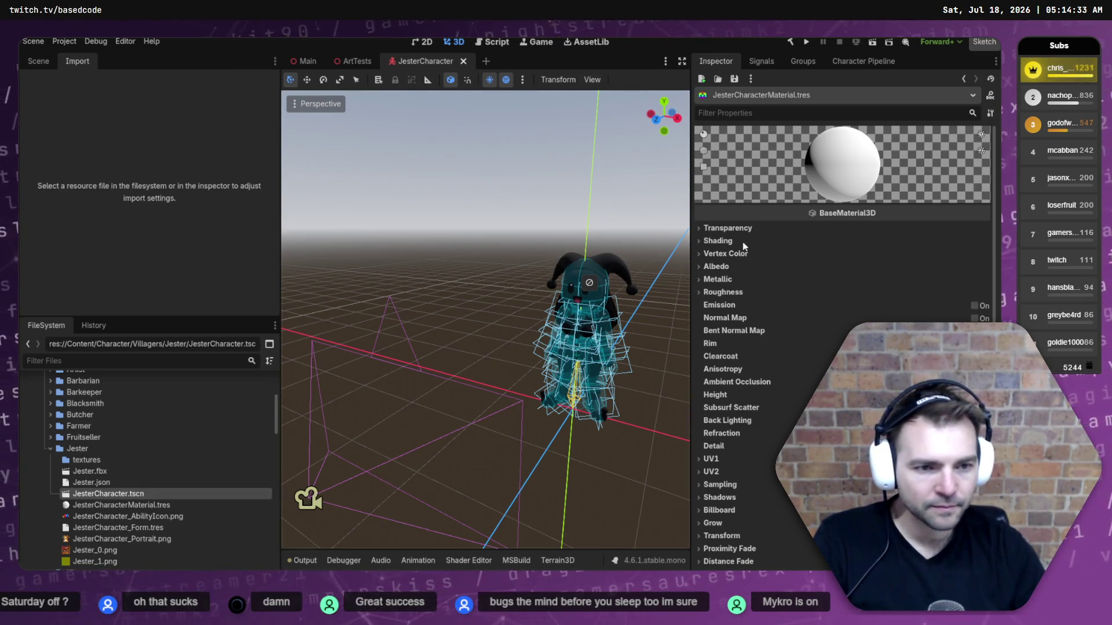
{"action": "scroll", "coordinate": [770, 450], "scroll_direction": "down", "scroll_amount": 5}
{"action": "scroll", "coordinate": [766, 412], "scroll_direction": "up", "scroll_amount": 5}
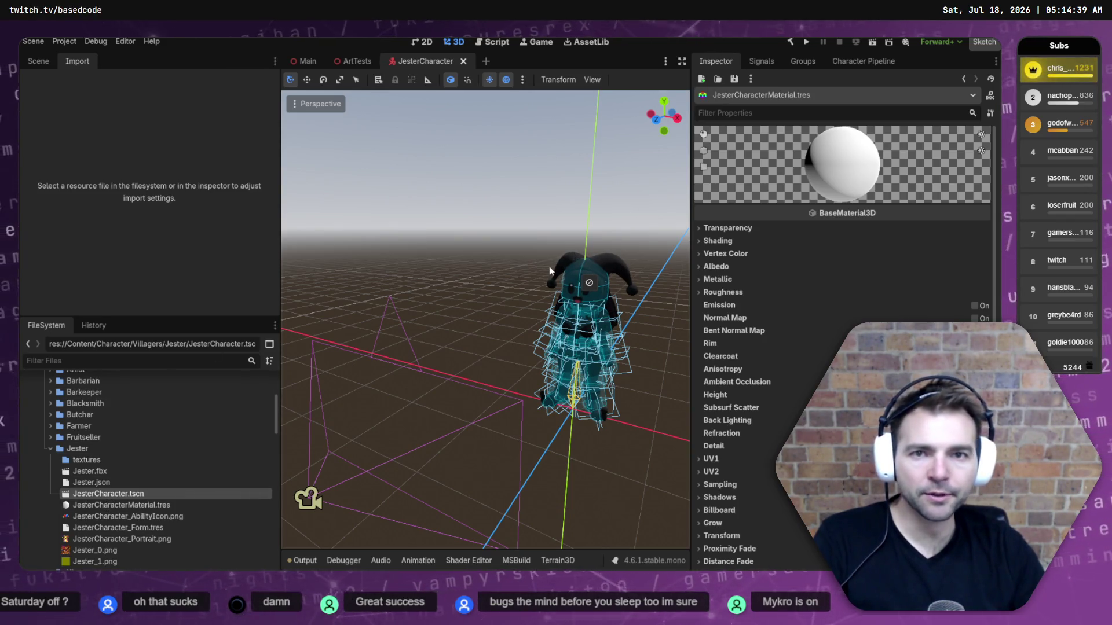
{"action": "left_click", "coordinate": [581, 334]}
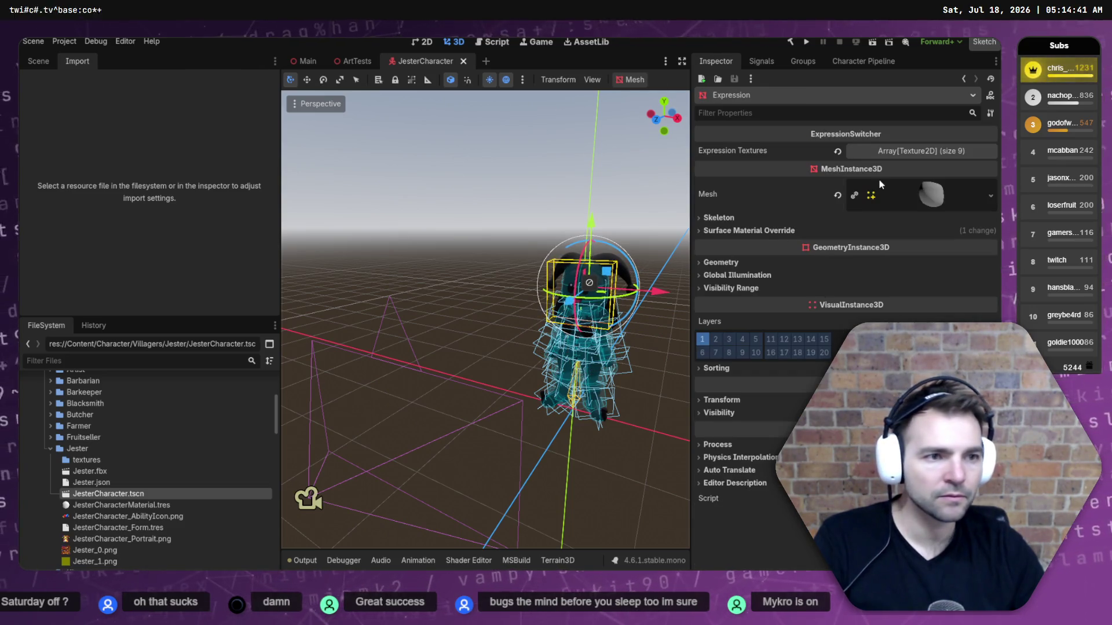
Select the body mesh mesh_rep_0_ori_repair_quad in the Scene tree.
{"action": "left_click", "coordinate": [779, 230]}
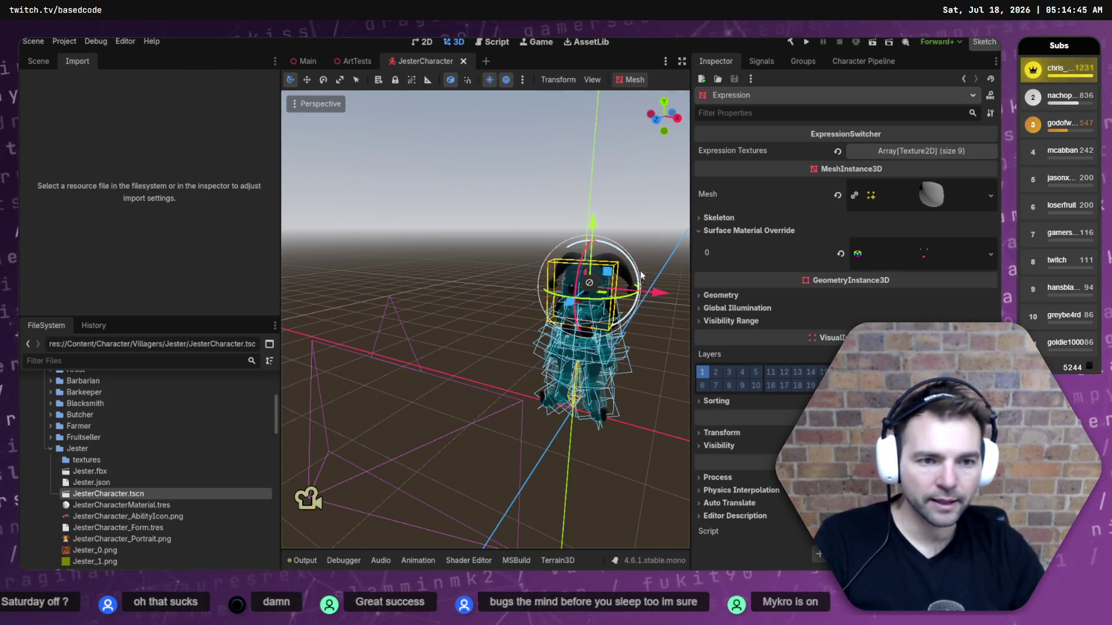
{"action": "left_click", "coordinate": [658, 253]}
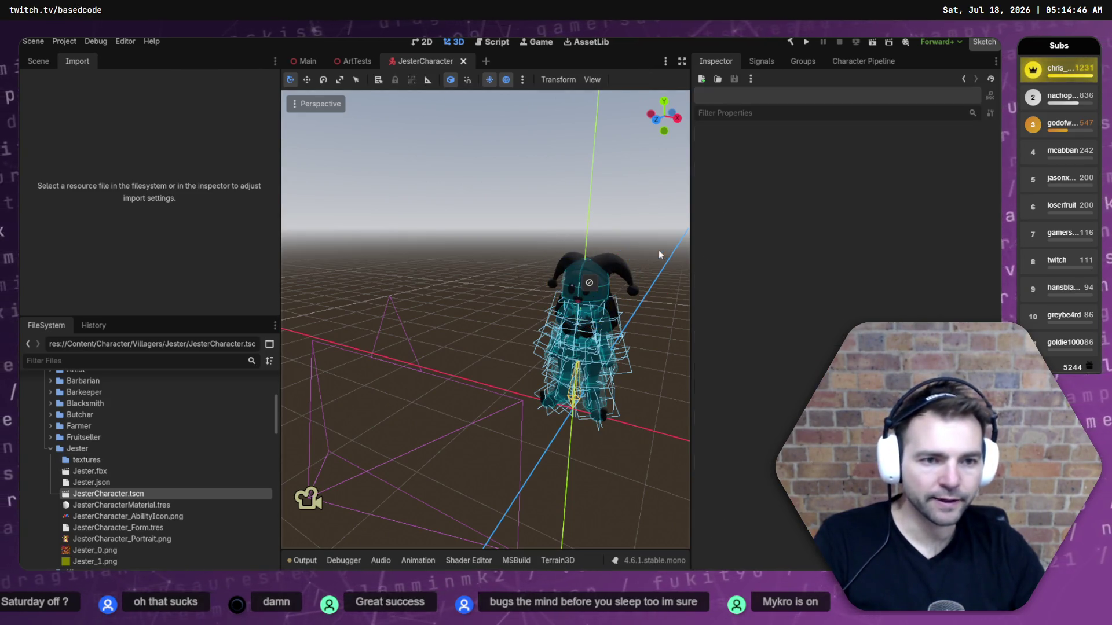
{"action": "left_click", "coordinate": [36, 61]}
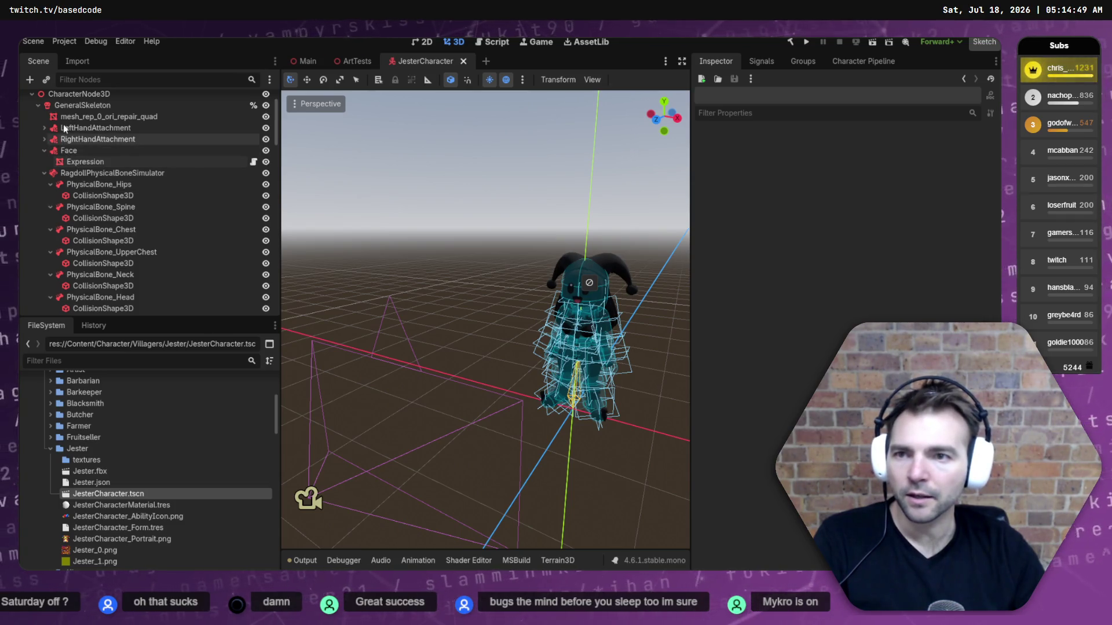
{"action": "left_click", "coordinate": [67, 114]}
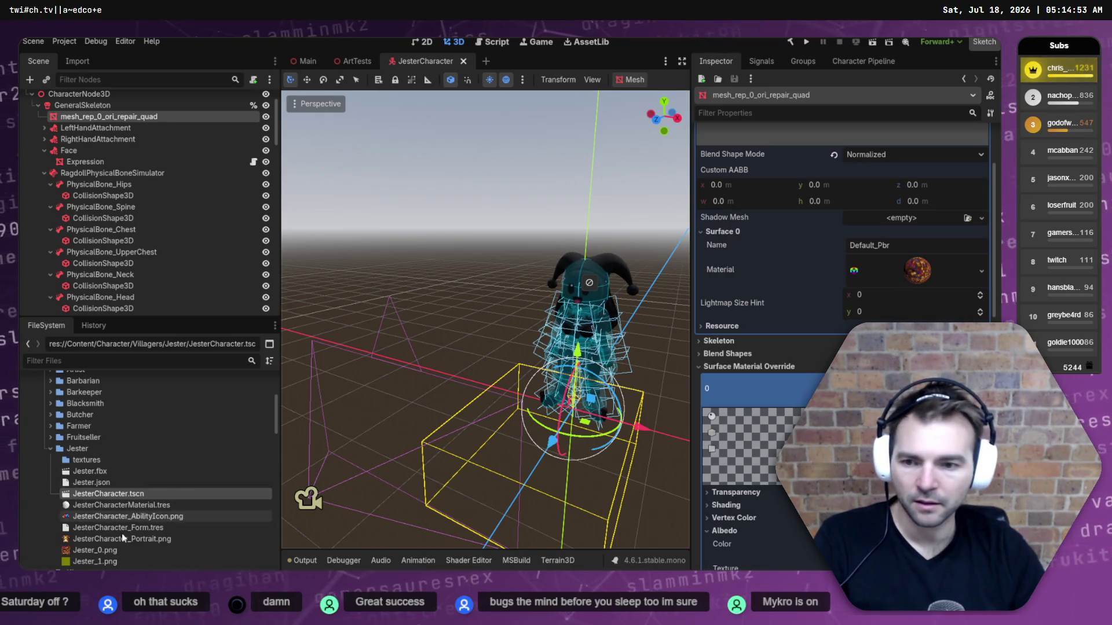
Assign JesterCharacterMaterial.tres to Surface 0 Material and clear Surface Material Override slot 0.
{"action": "left_click_drag", "start_coordinate": [112, 506], "coordinate": [910, 282]}
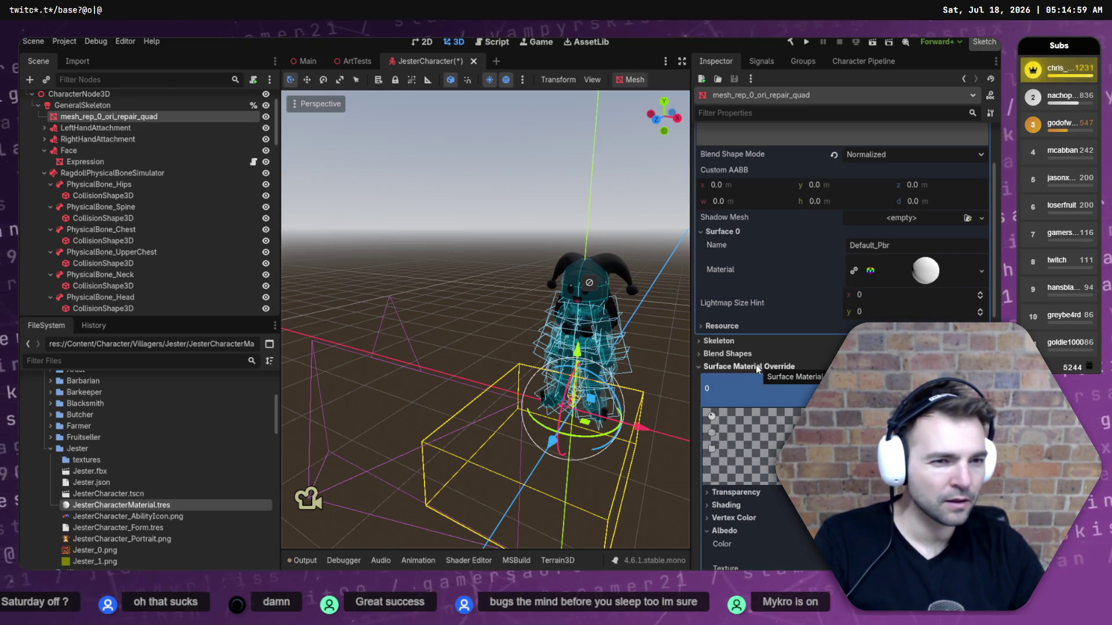
{"action": "left_click", "coordinate": [719, 232]}
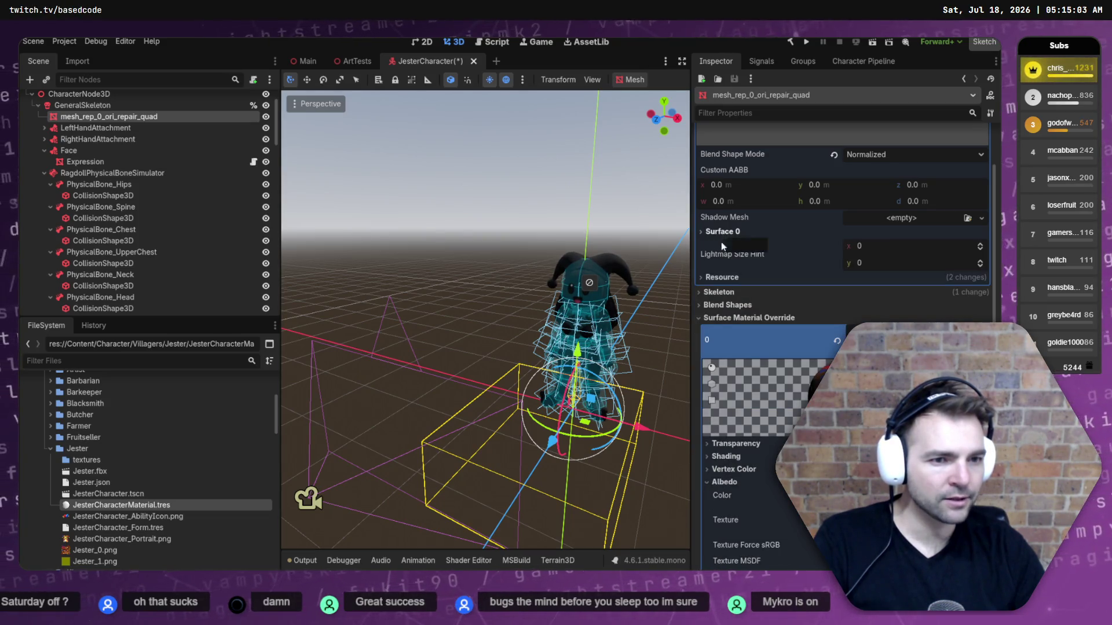
{"action": "left_click", "coordinate": [753, 319]}
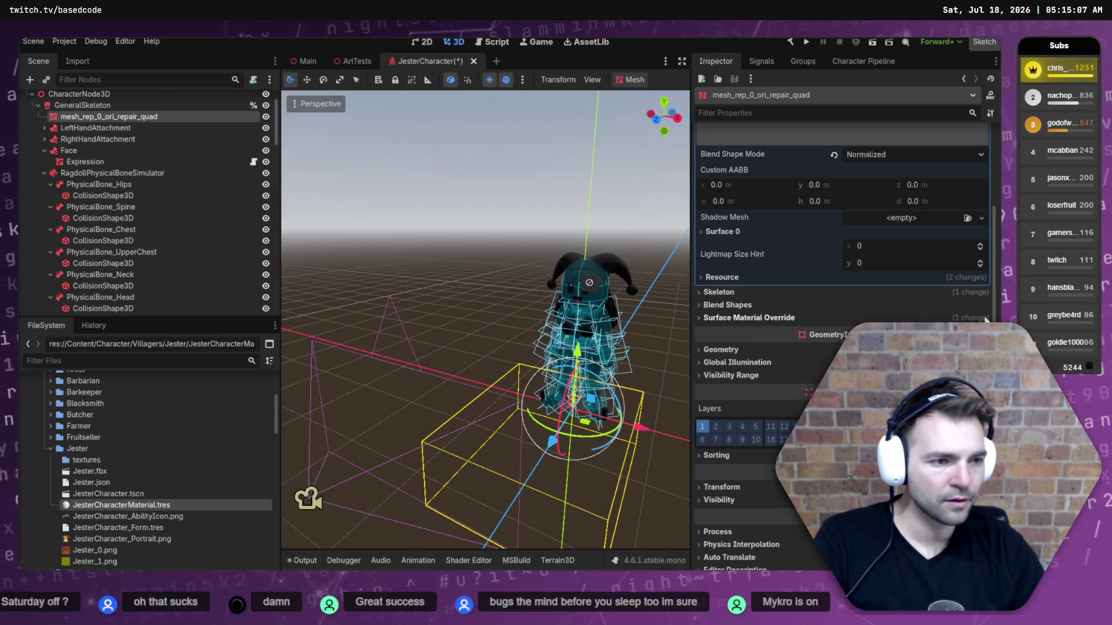
{"action": "left_click", "coordinate": [787, 318]}
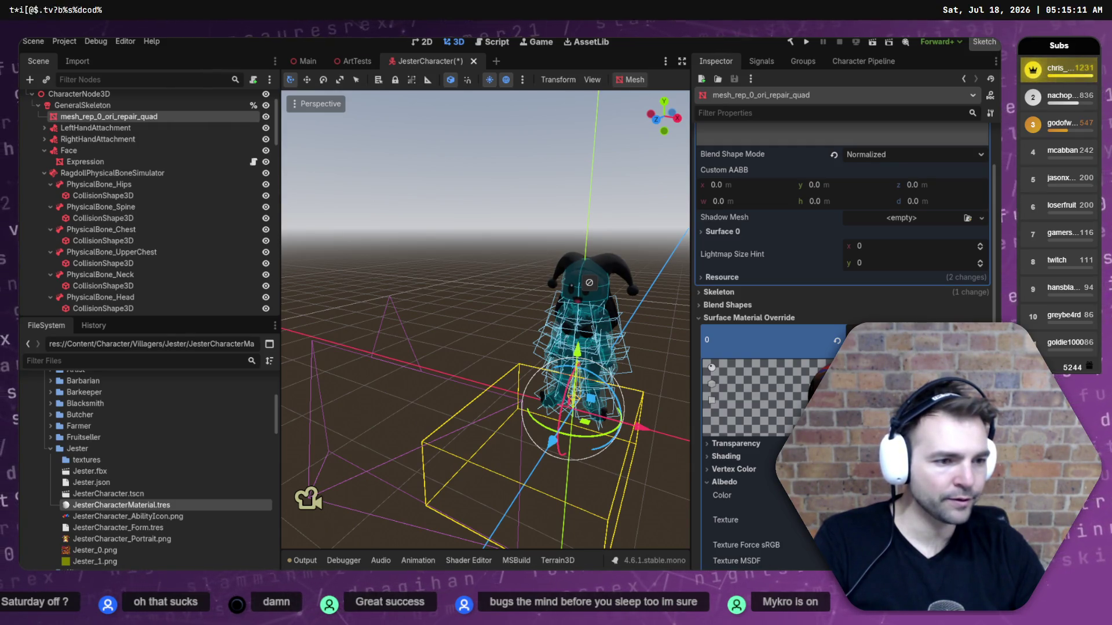
{"action": "left_click", "coordinate": [837, 341]}
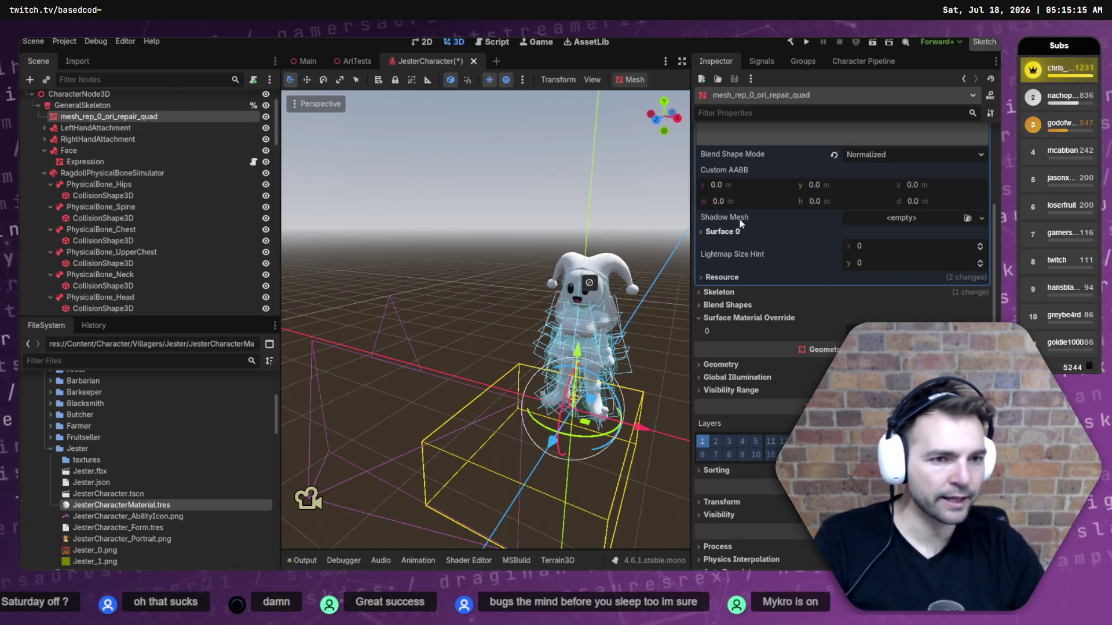
{"action": "left_click", "coordinate": [724, 232]}
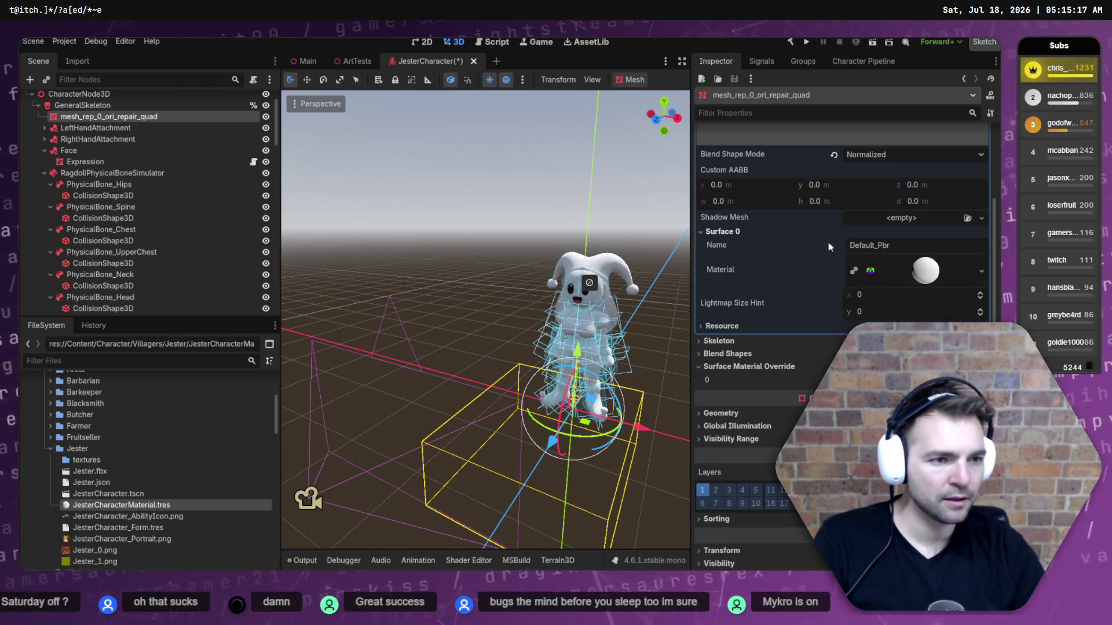
Clear the surface material and set JesterCharacterMaterial as the body's override instead.
{"action": "left_click", "coordinate": [924, 272]}
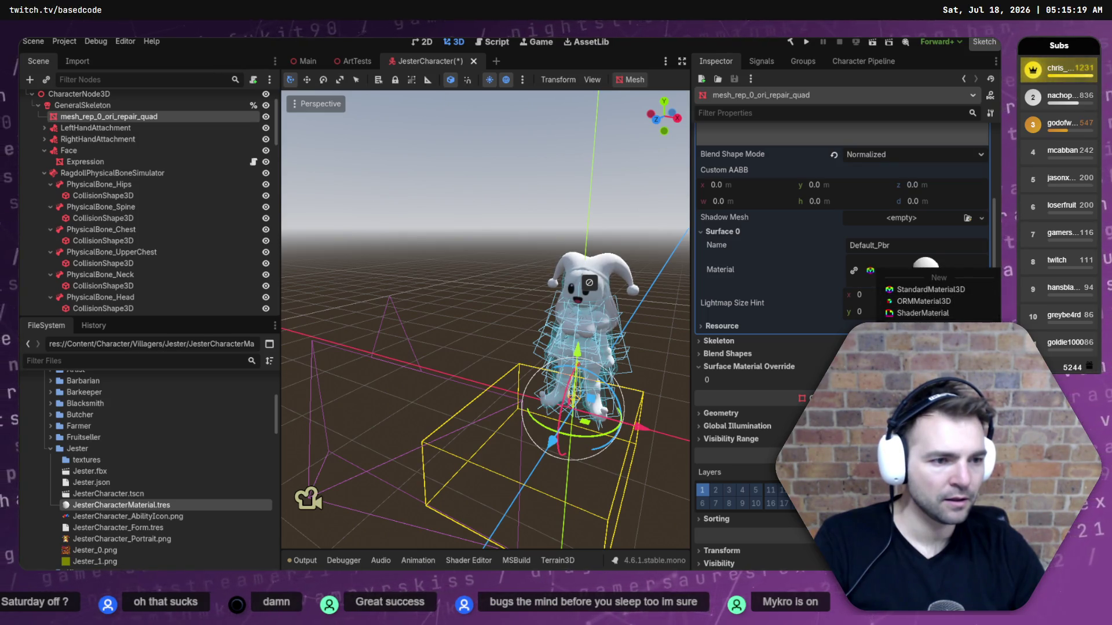
{"action": "left_click", "coordinate": [920, 370]}
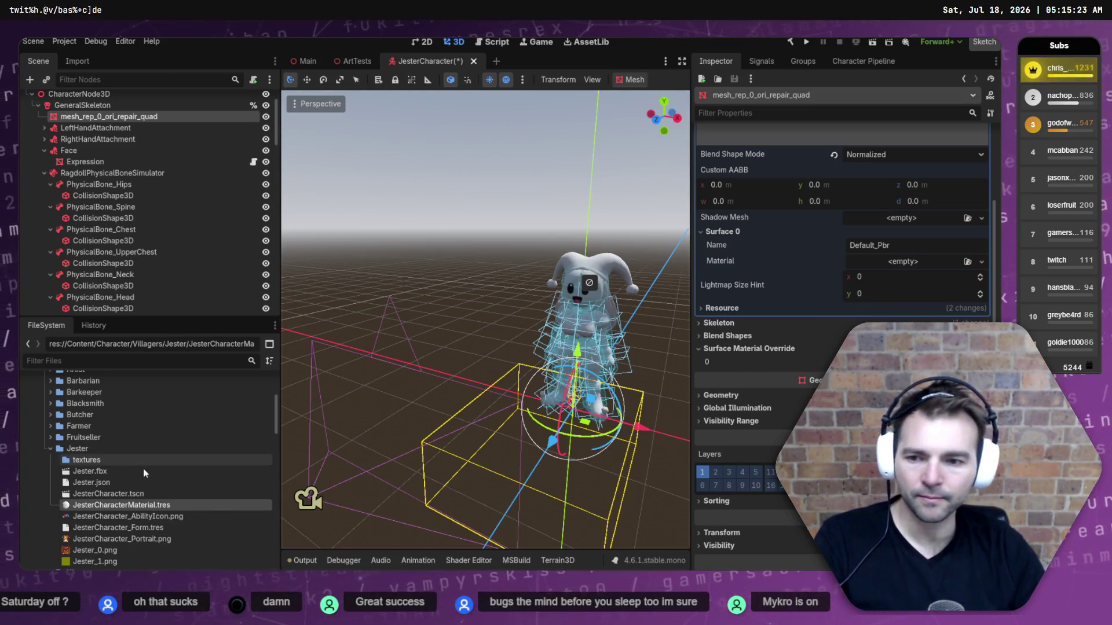
{"action": "mouse_move", "coordinate": [116, 505]}
{"action": "left_mouse_down"}
{"action": "mouse_move", "coordinate": [347, 504]}
{"action": "mouse_move", "coordinate": [903, 261]}
{"action": "mouse_move", "coordinate": [753, 362]}
{"action": "left_mouse_up"}
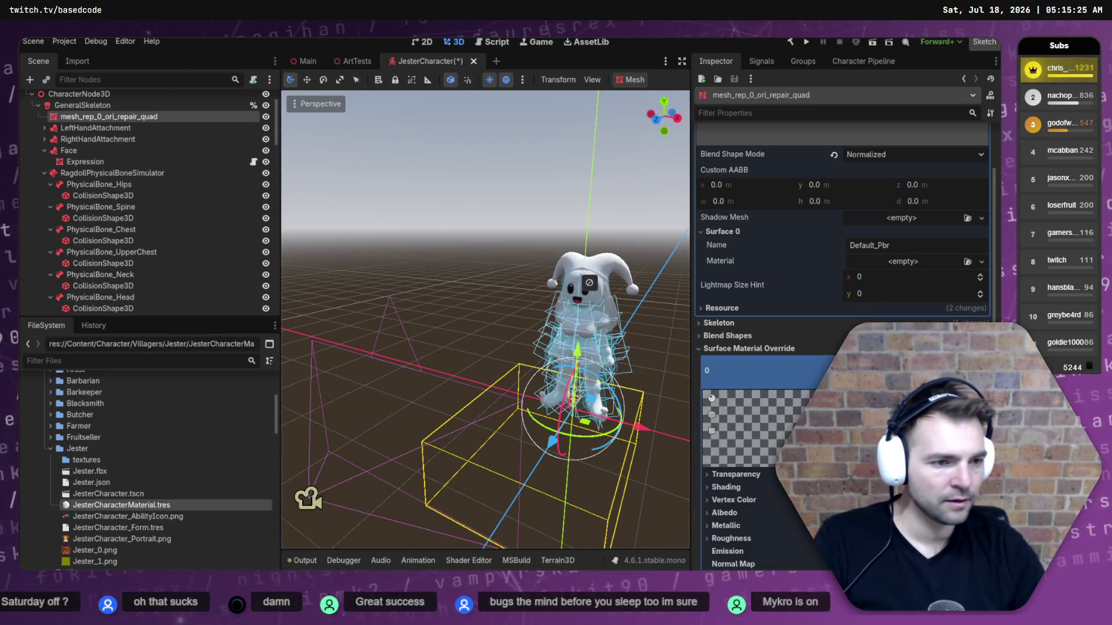
{"action": "scroll", "coordinate": [745, 364], "scroll_direction": "down", "scroll_amount": 5}
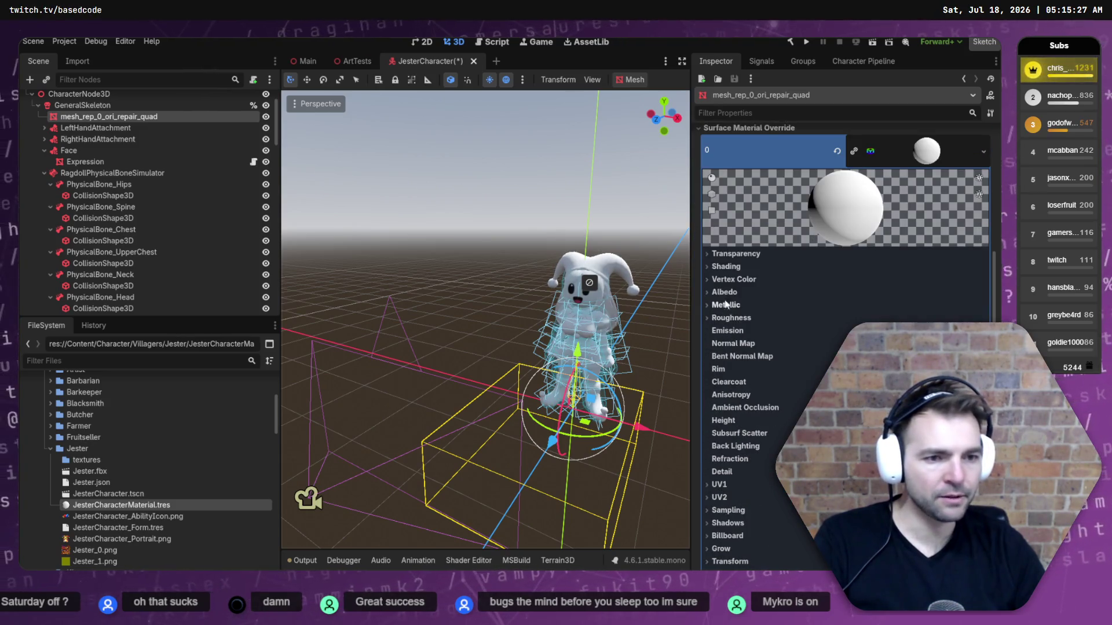
{"action": "left_click", "coordinate": [725, 293]}
Put Jester_0.png in the albedo texture, try Jester_1.png, then restore Jester_0.png.
{"action": "mouse_move", "coordinate": [93, 550]}
{"action": "left_mouse_down"}
{"action": "mouse_move", "coordinate": [161, 551]}
{"action": "mouse_move", "coordinate": [905, 322]}
{"action": "left_mouse_up"}
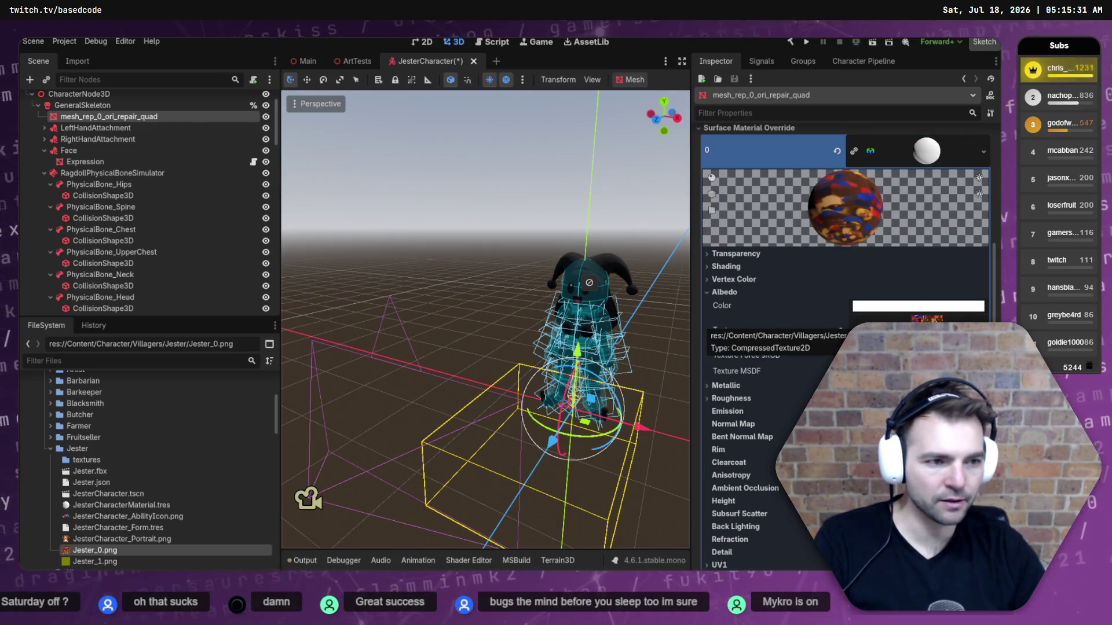
{"action": "left_click_drag", "start_coordinate": [93, 561], "coordinate": [783, 362]}
{"action": "left_click_drag", "start_coordinate": [904, 322], "coordinate": [903, 322]}
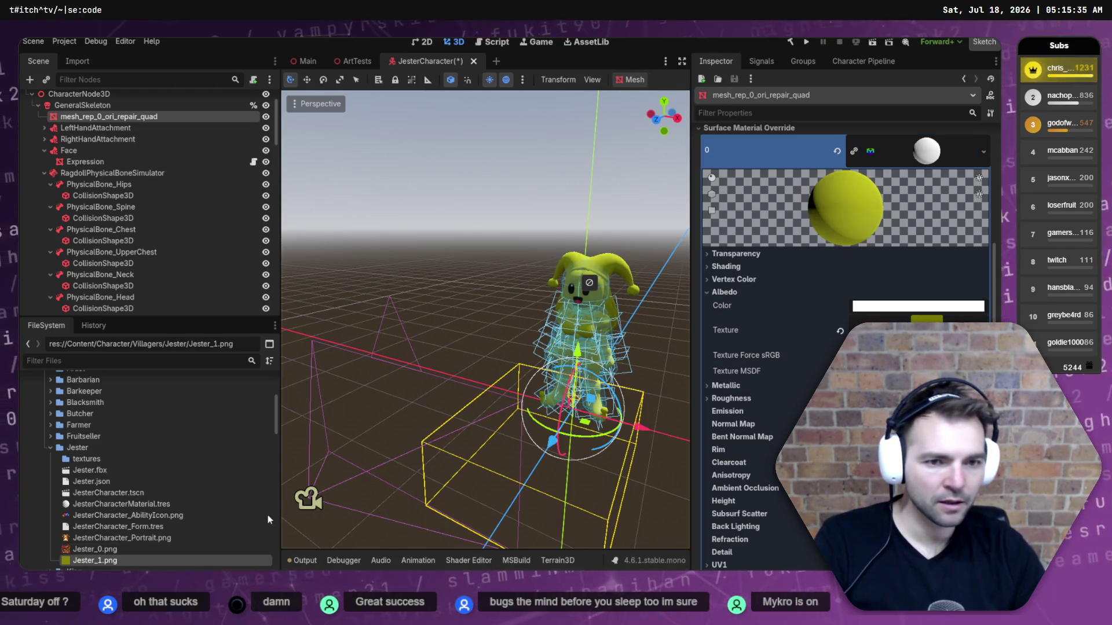
{"action": "left_click_drag", "start_coordinate": [93, 549], "coordinate": [821, 375]}
{"action": "left_click_drag", "start_coordinate": [915, 322], "coordinate": [915, 322]}
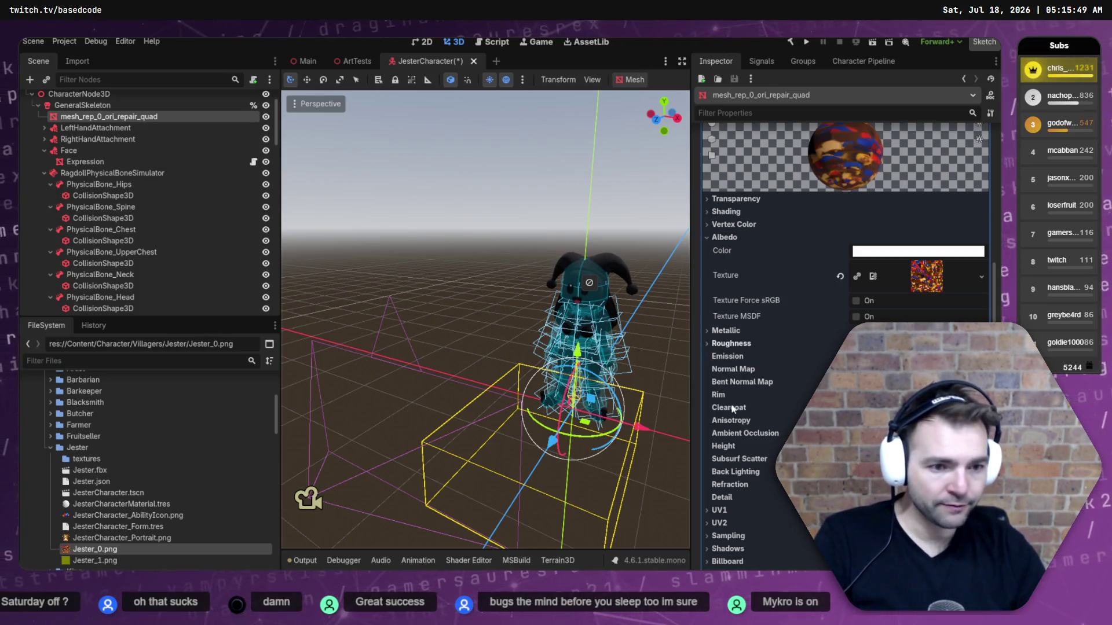
Keep Jester_0 as albedo with Force sRGB and MSDF toggled back off, then deselect the mesh.
{"action": "left_click", "coordinate": [733, 369]}
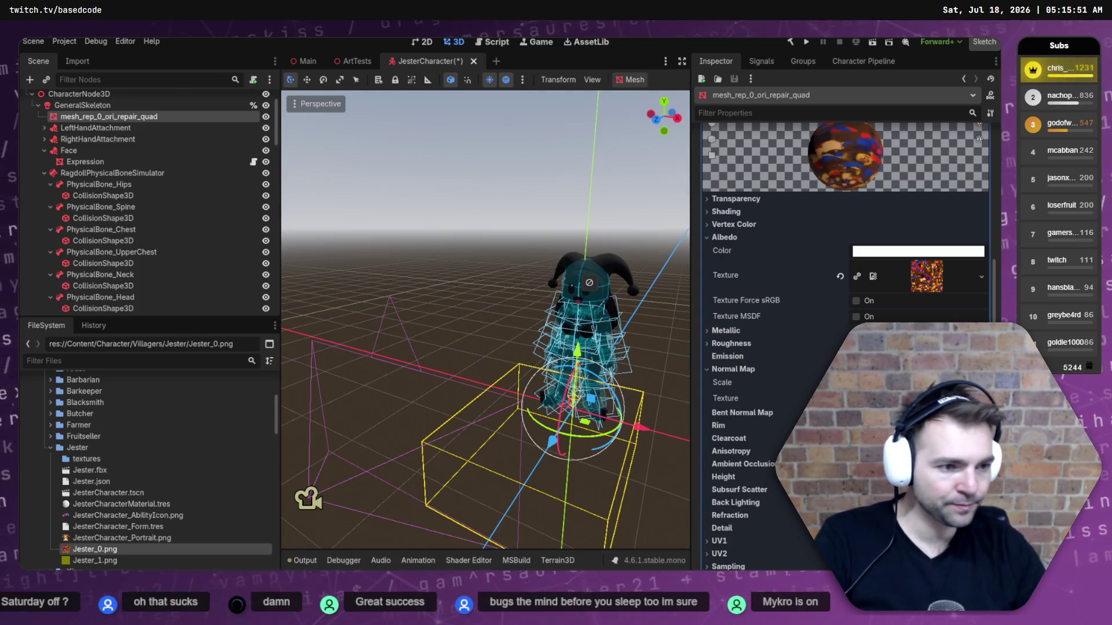
{"action": "left_click_drag", "start_coordinate": [95, 560], "coordinate": [152, 565]}
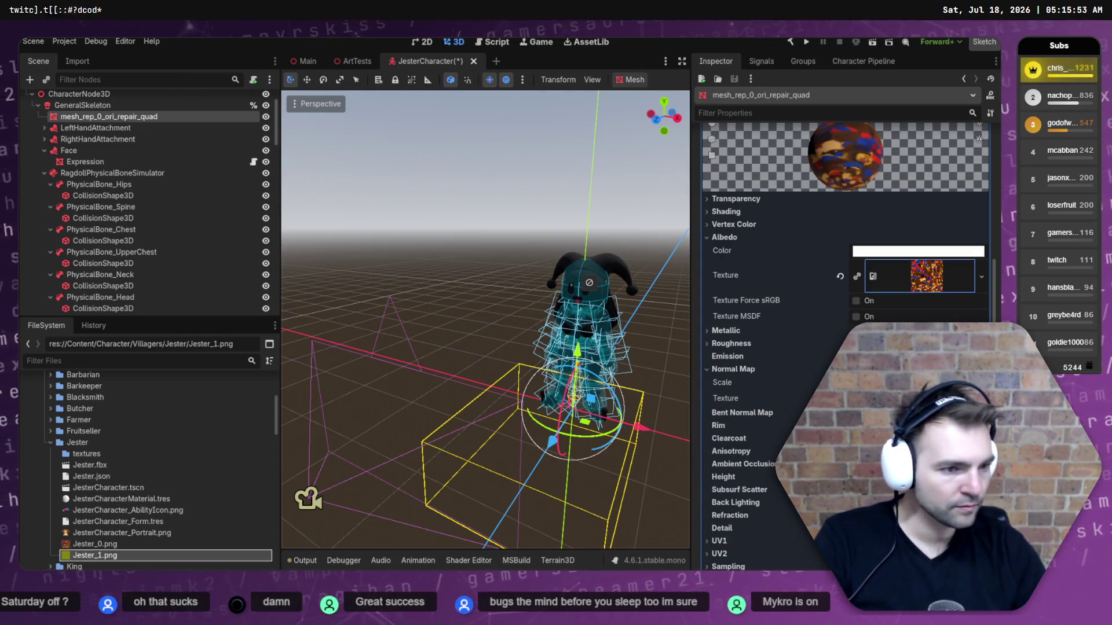
{"action": "left_click_drag", "start_coordinate": [920, 281], "coordinate": [922, 289]}
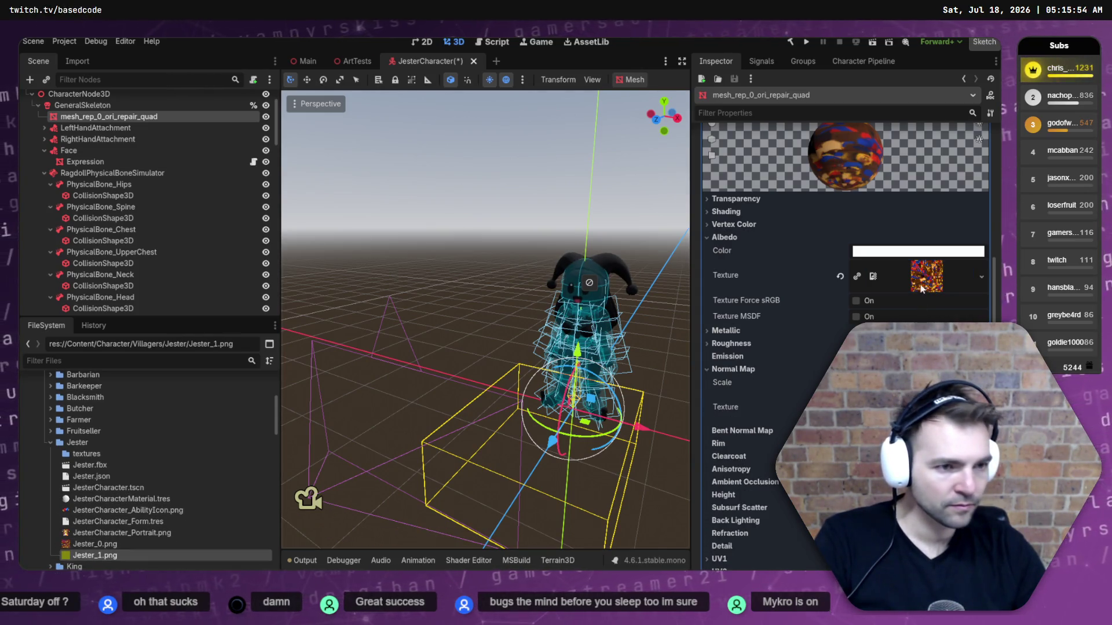
{"action": "left_click", "coordinate": [856, 301]}
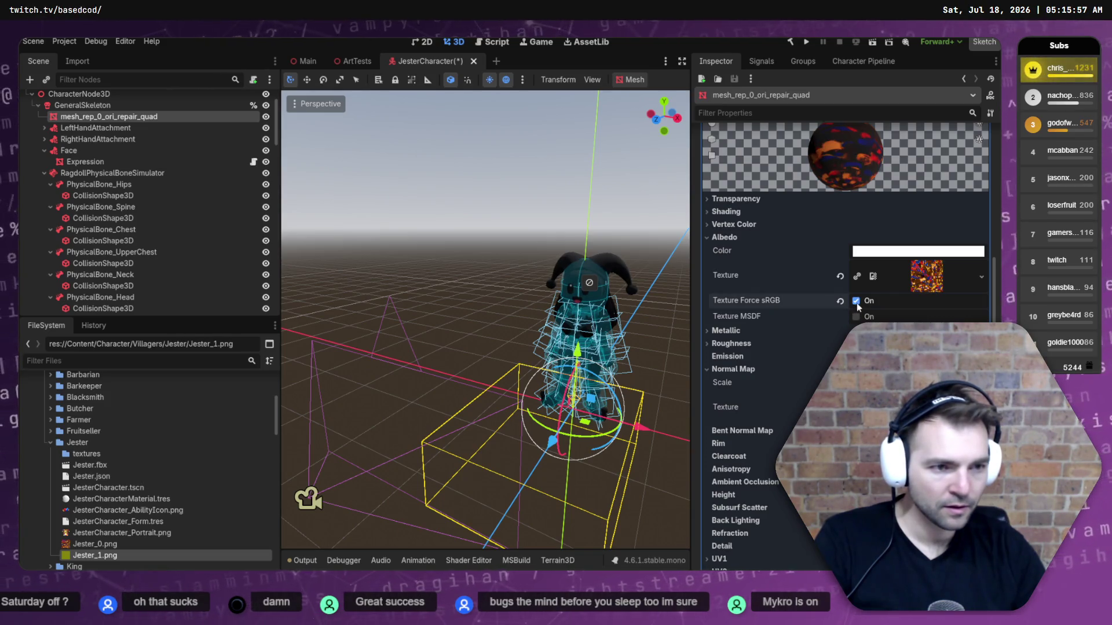
{"action": "left_click", "coordinate": [856, 301]}
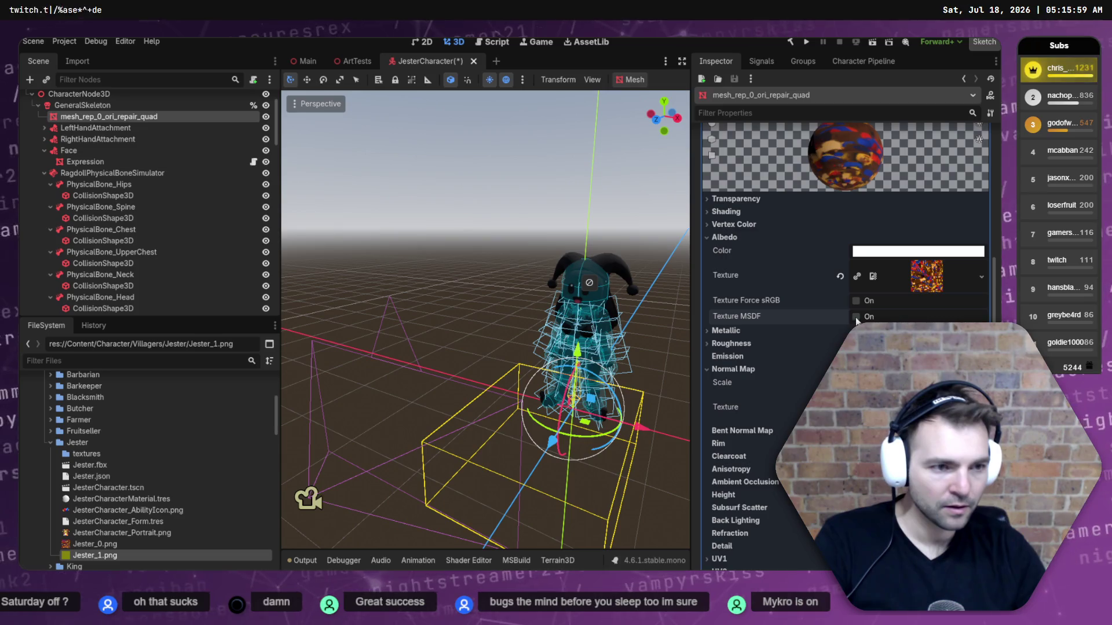
{"action": "left_click", "coordinate": [856, 318]}
{"action": "left_click", "coordinate": [856, 317]}
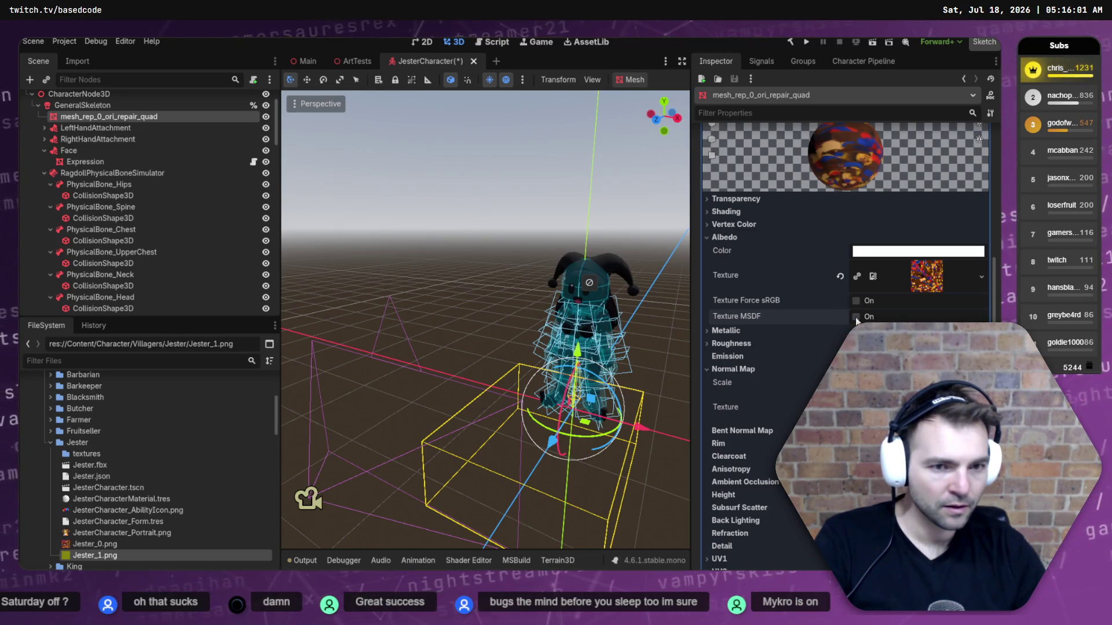
{"action": "left_click", "coordinate": [929, 288]}
{"action": "left_click", "coordinate": [389, 292]}
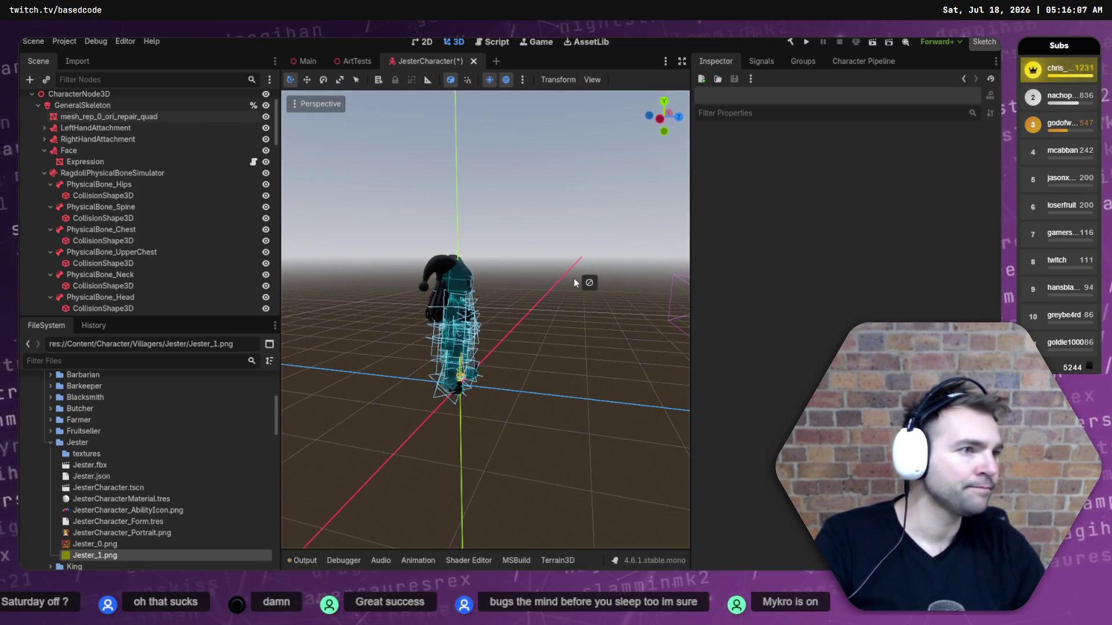
Switch to the Move tool and orbit to view the jester from behind and above.
{"action": "key", "text": "w"}
{"action": "left_click_drag", "start_coordinate": [562, 249], "coordinate": [509, 296]}
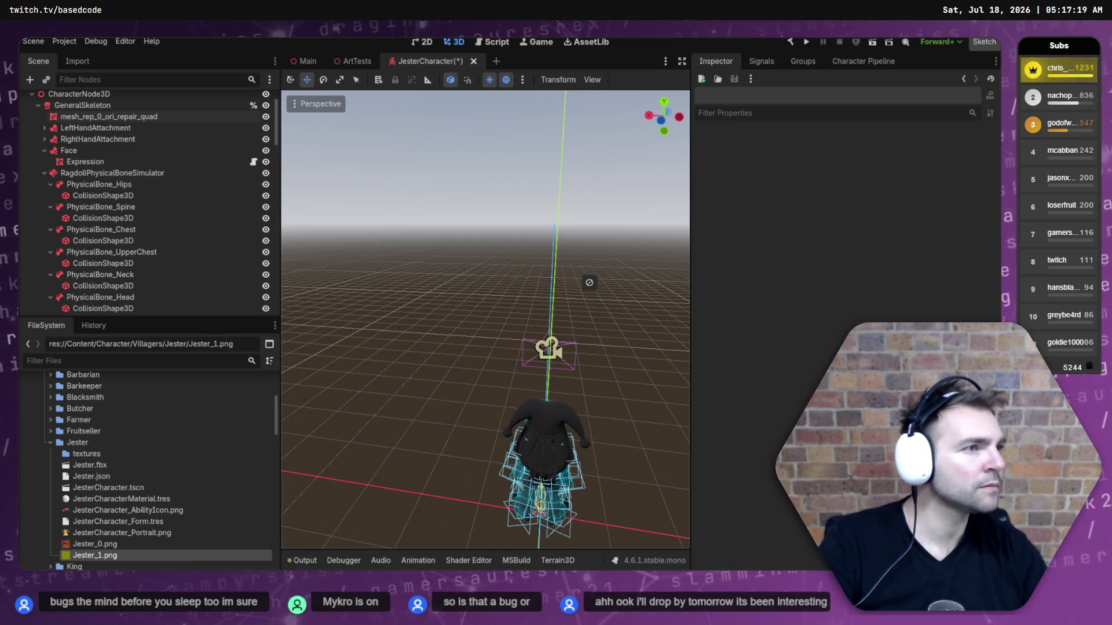
{"action": "key", "text": "alt+Tab"}
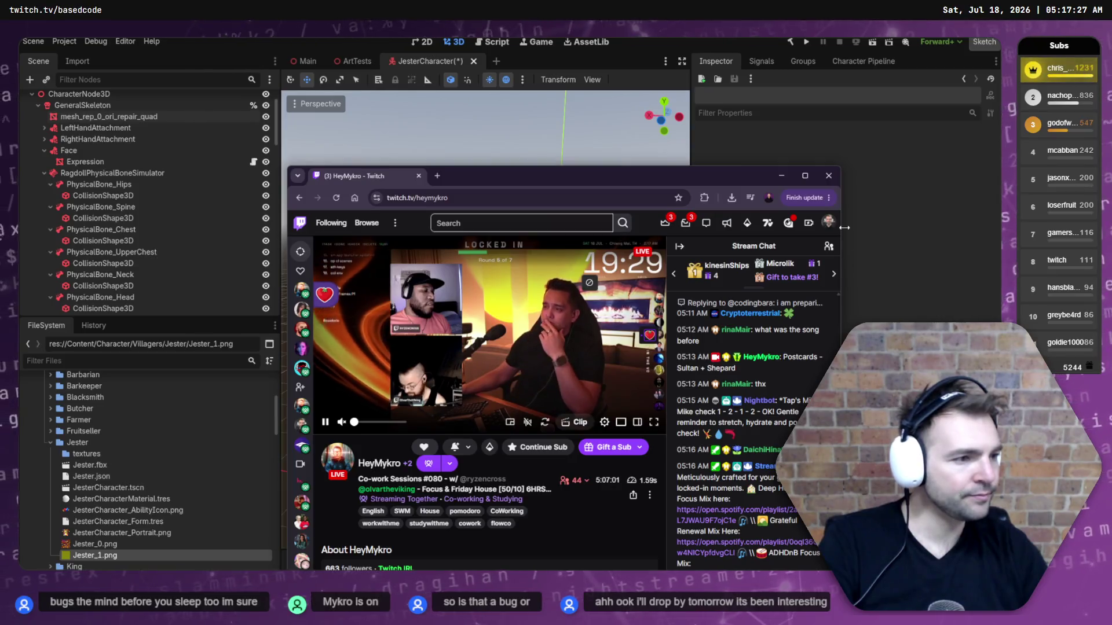
Maximize the Twitch stream window, briefly check the Godot editor, and return to the stream.
{"action": "left_click", "coordinate": [814, 177]}
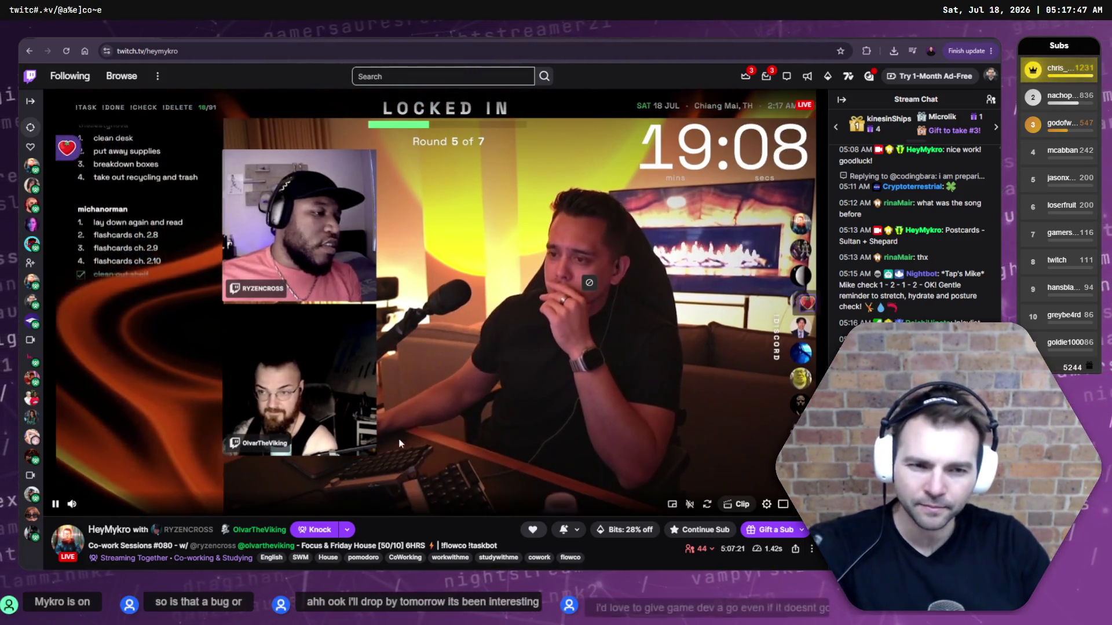
{"action": "mouse_move", "coordinate": [328, 342]}
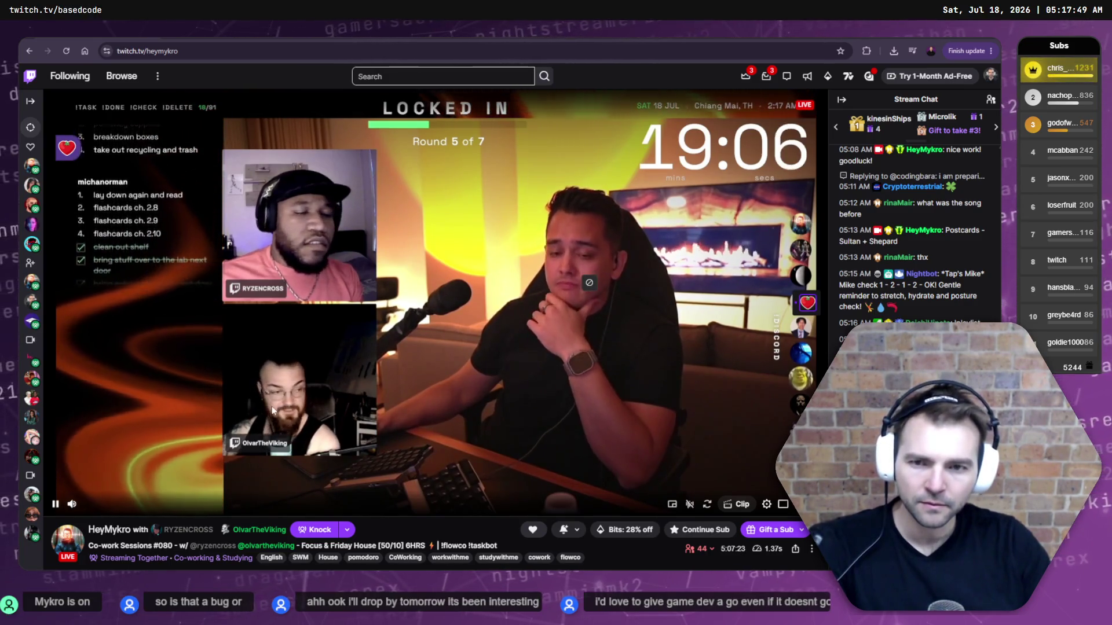
{"action": "mouse_move", "coordinate": [799, 434]}
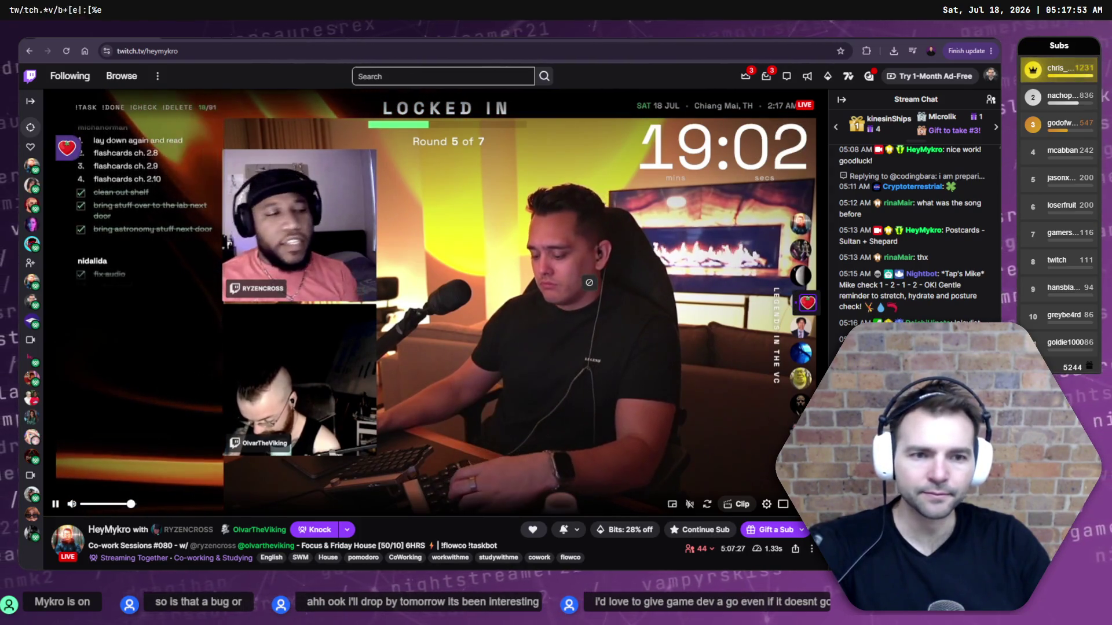
{"action": "key", "text": "alt+Tab"}
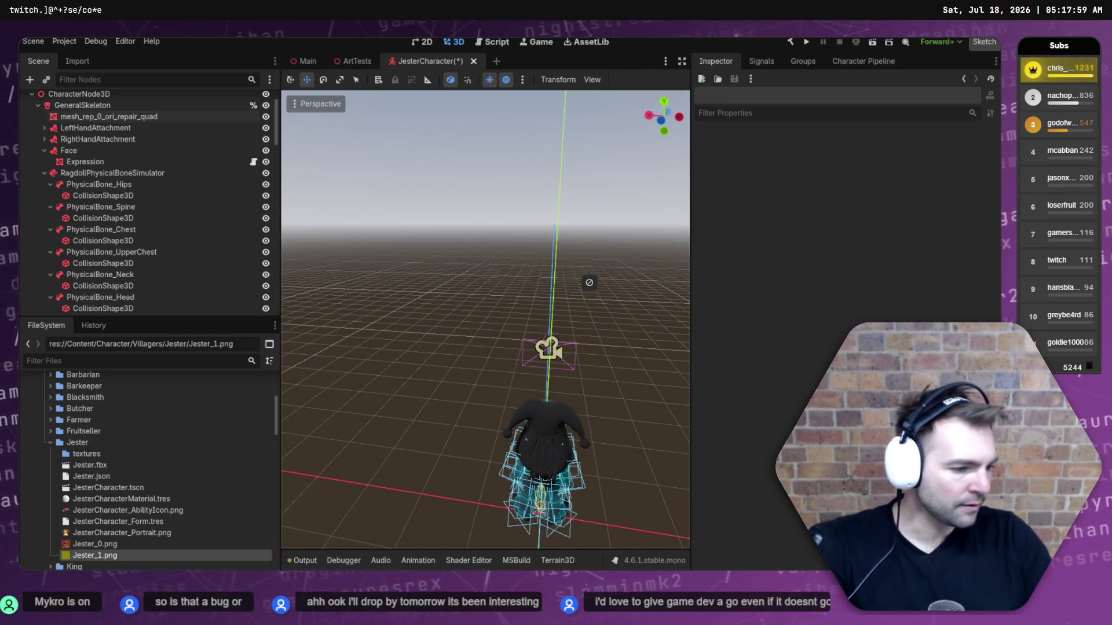
{"action": "key", "text": "alt+Tab"}
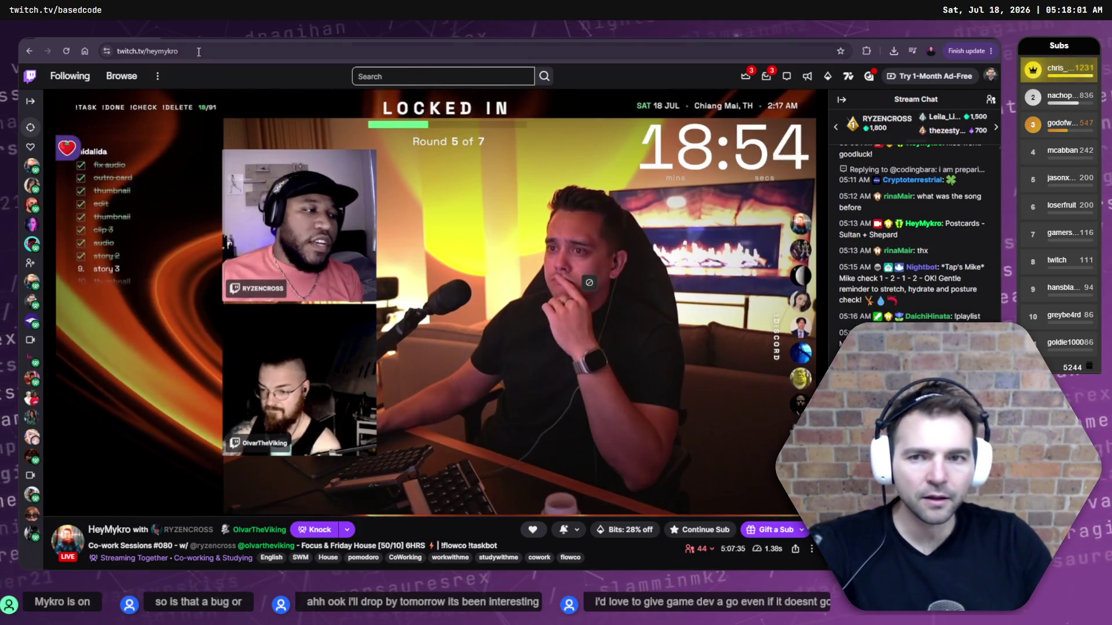
Switch Twitch to another followed channel's stream and briefly check the Godot editor.
{"action": "left_click", "coordinate": [33, 186]}
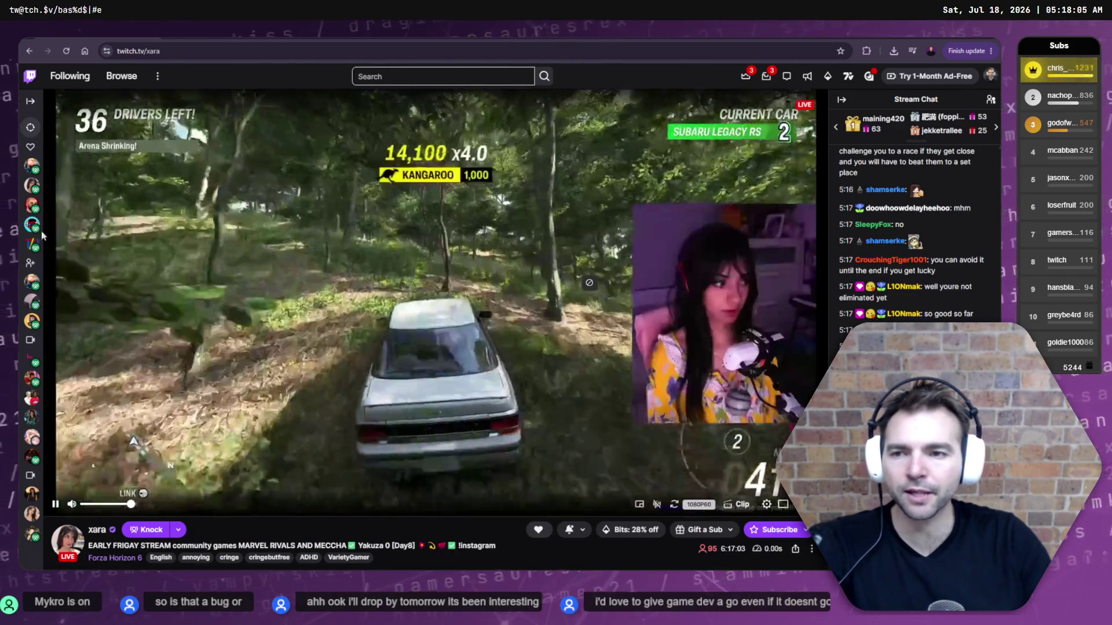
{"action": "mouse_move", "coordinate": [33, 248]}
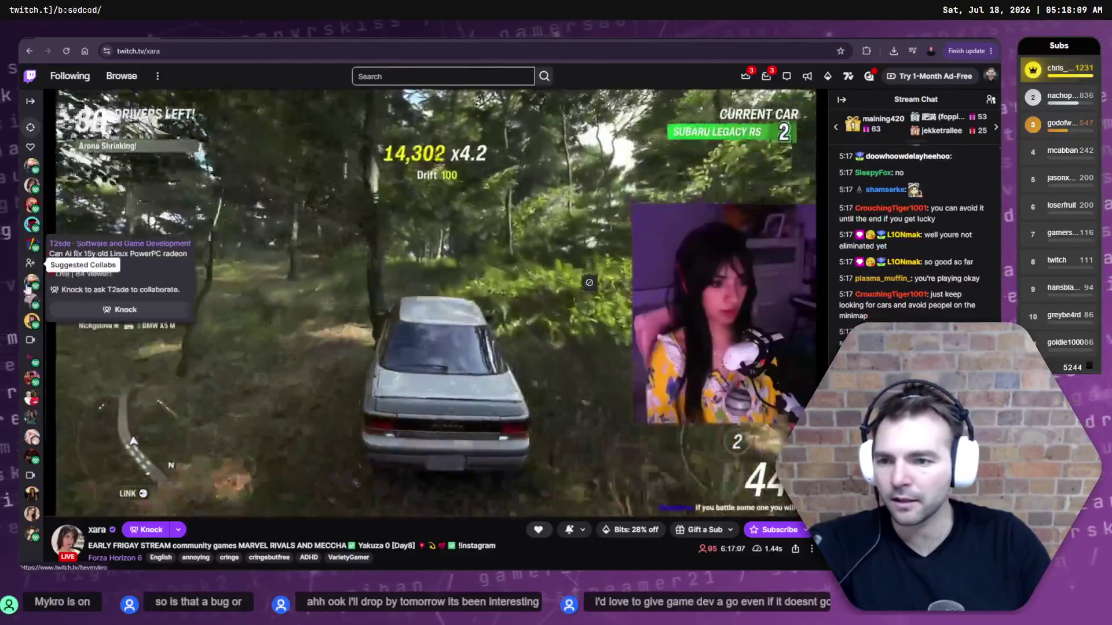
{"action": "mouse_move", "coordinate": [33, 198]}
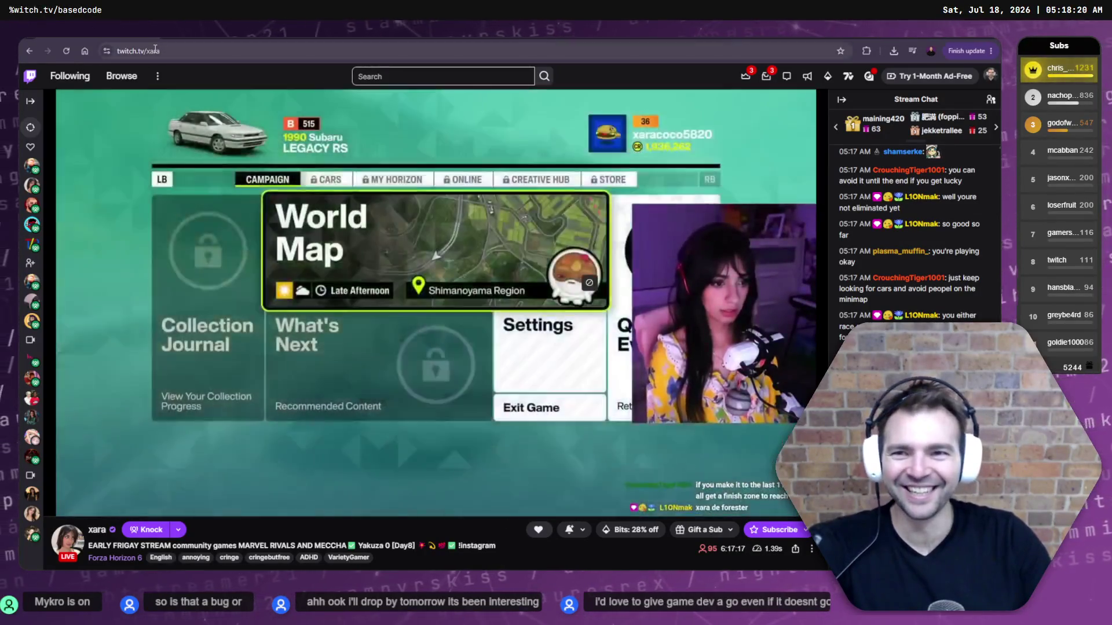
{"action": "double_click", "coordinate": [199, 51]}
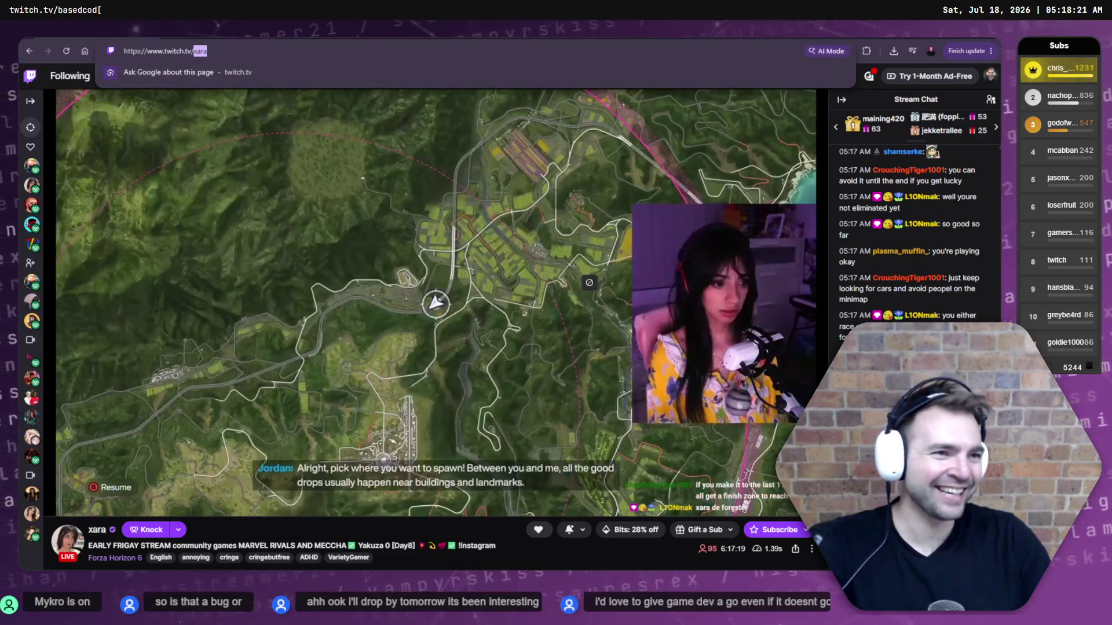
{"action": "key", "text": "alt+Tab"}
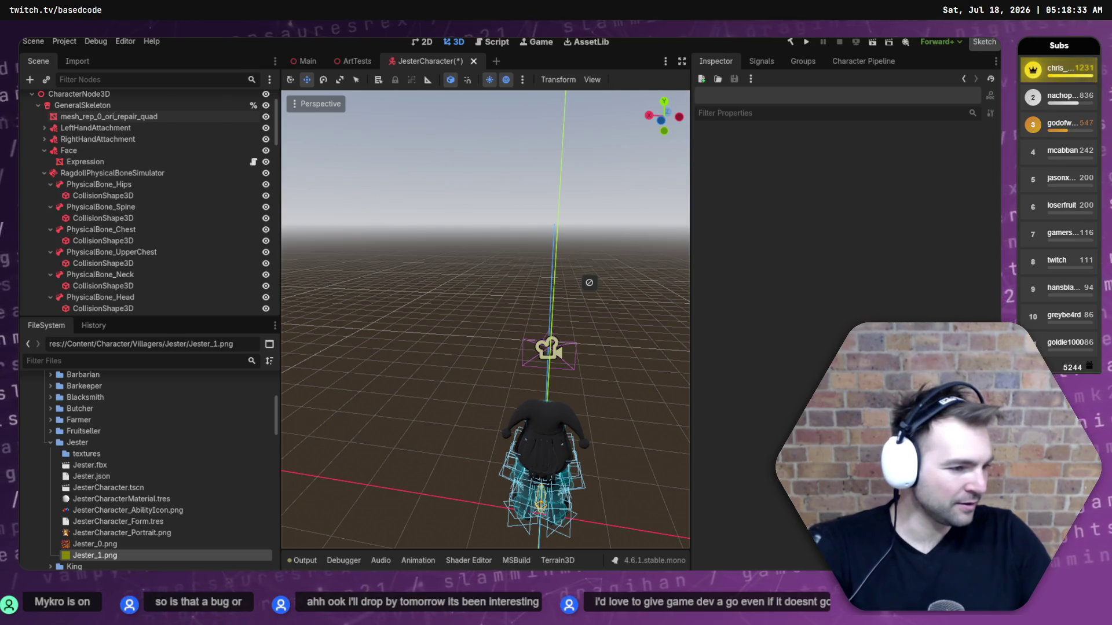
Back in Twitch, play the Forza Horizon 6 livestream full screen.
{"action": "key", "text": "alt+Tab"}
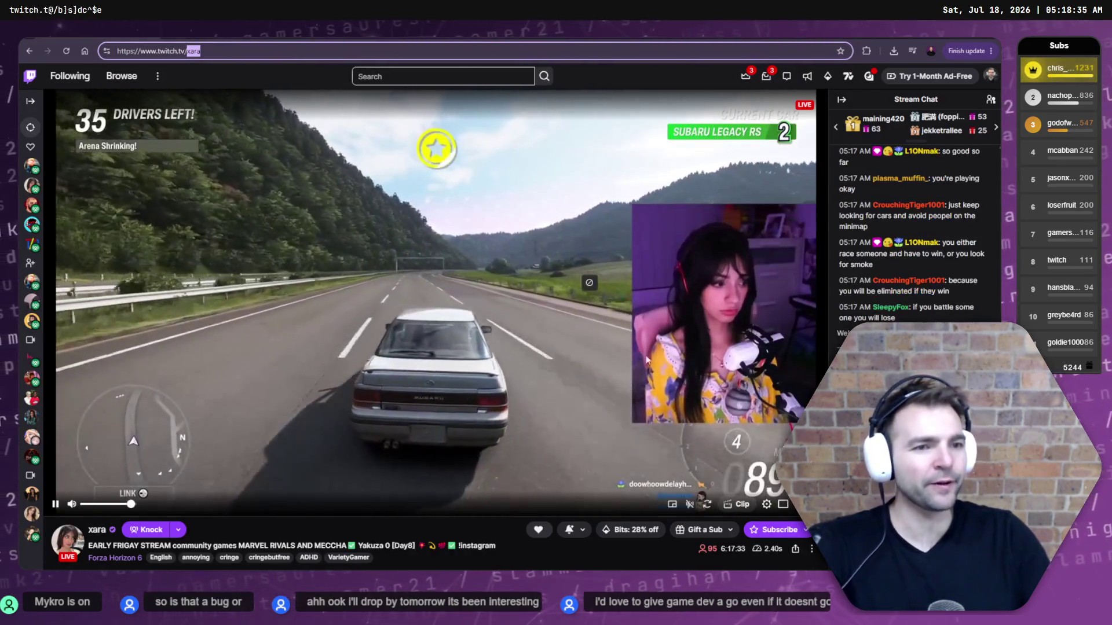
{"action": "mouse_move", "coordinate": [435, 148]}
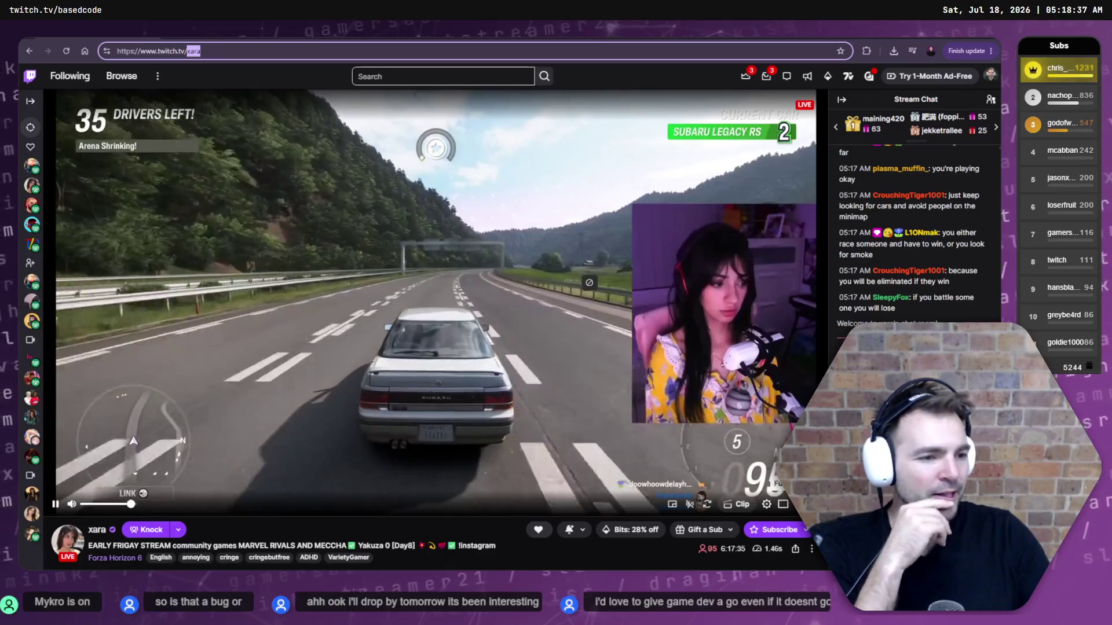
{"action": "double_click", "coordinate": [589, 283]}
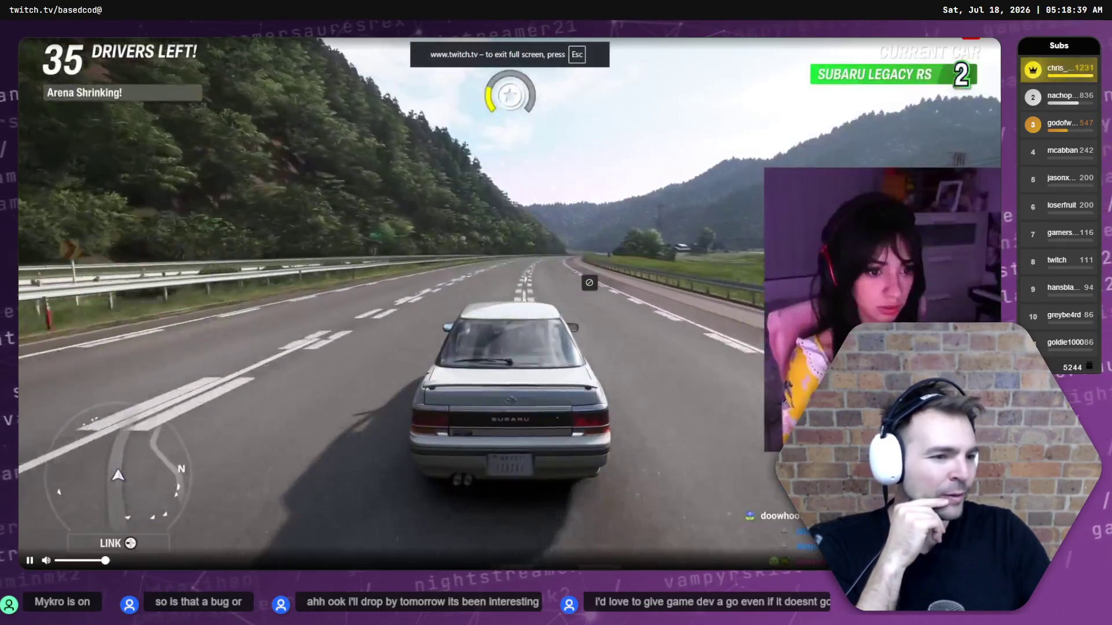